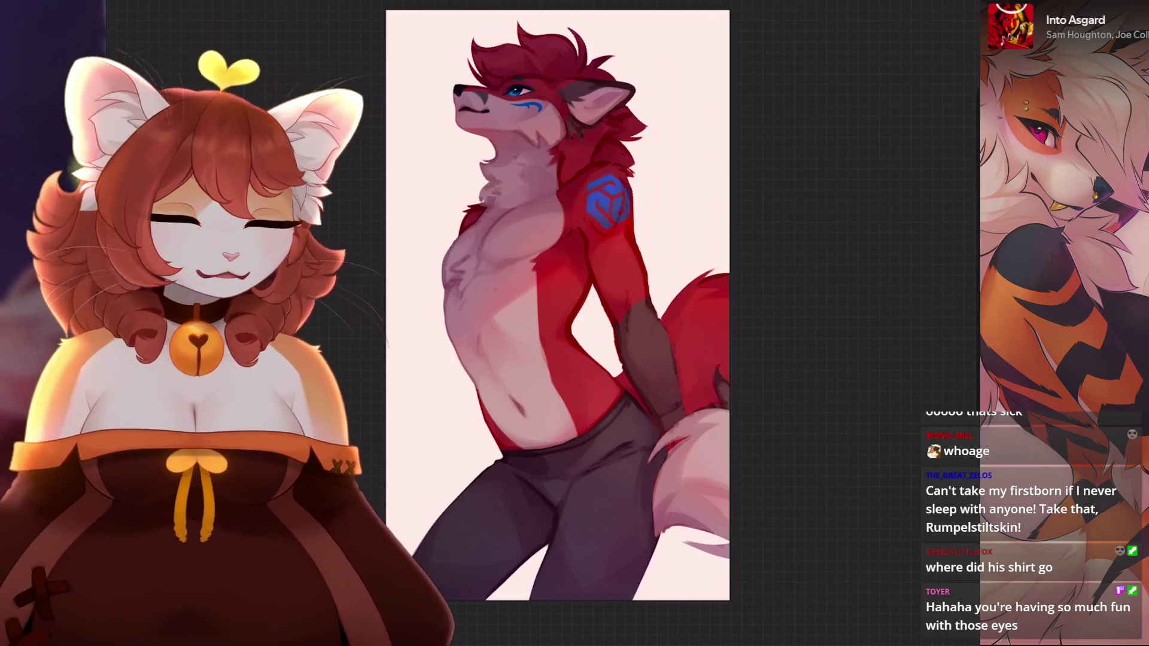
# - Hide Layer 21's fox painting and the second New group to study the shirt sketch
pyautogui.press('l')
pyautogui.click(940, 285)
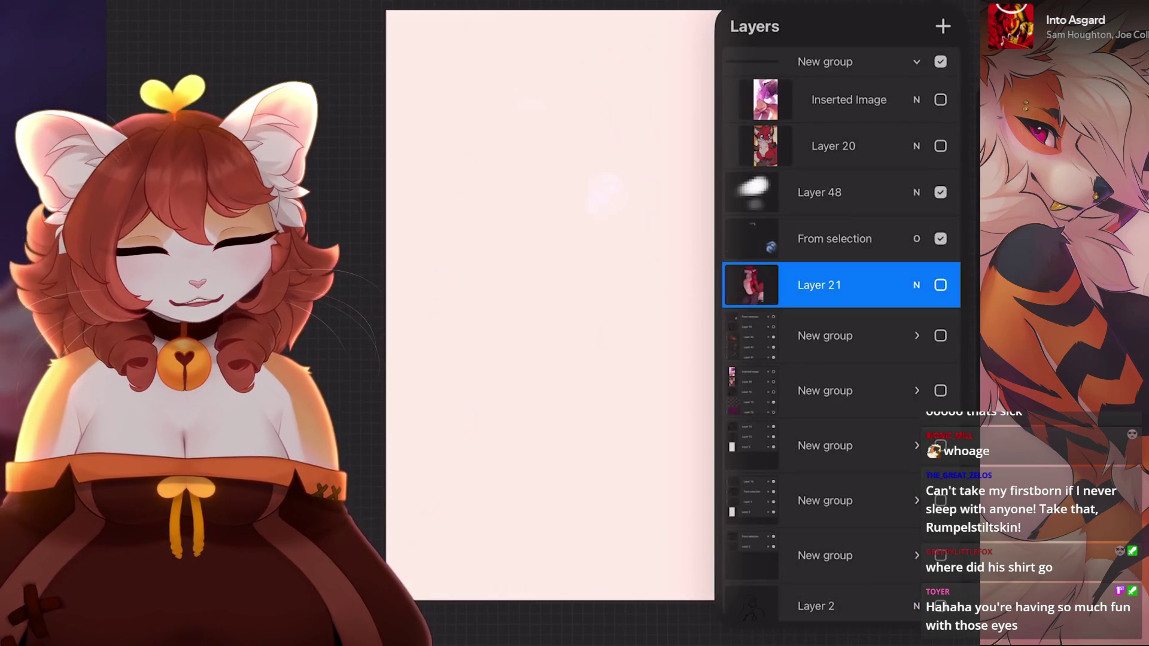
pyautogui.click(940, 390)
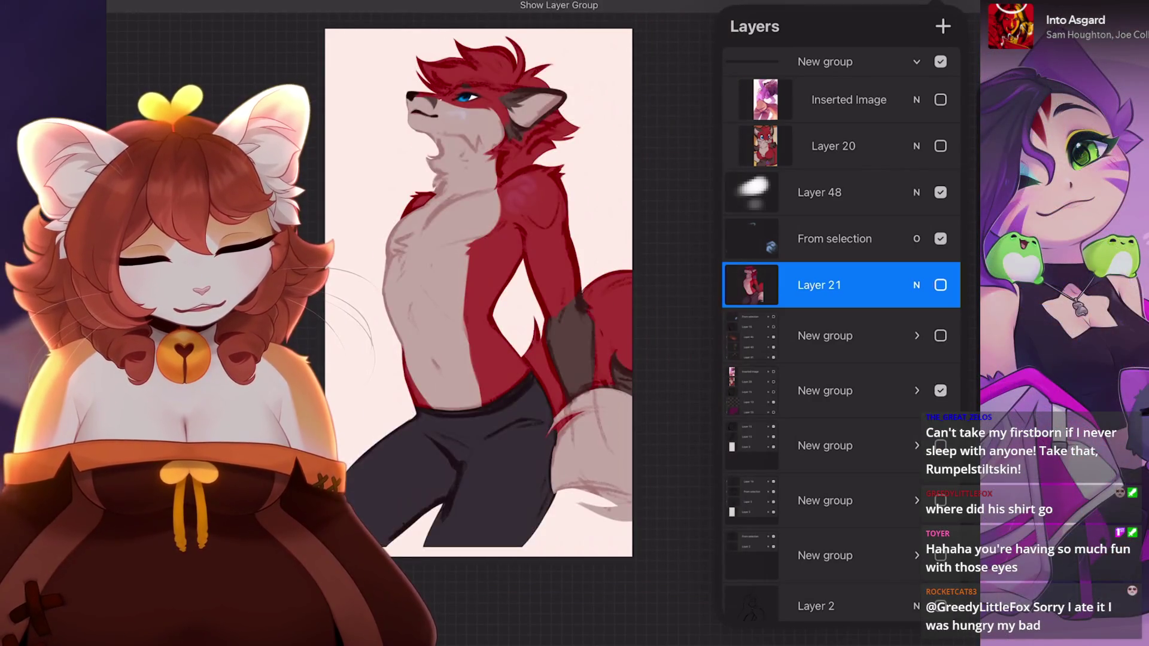
pyautogui.click(940, 391)
pyautogui.press('l')
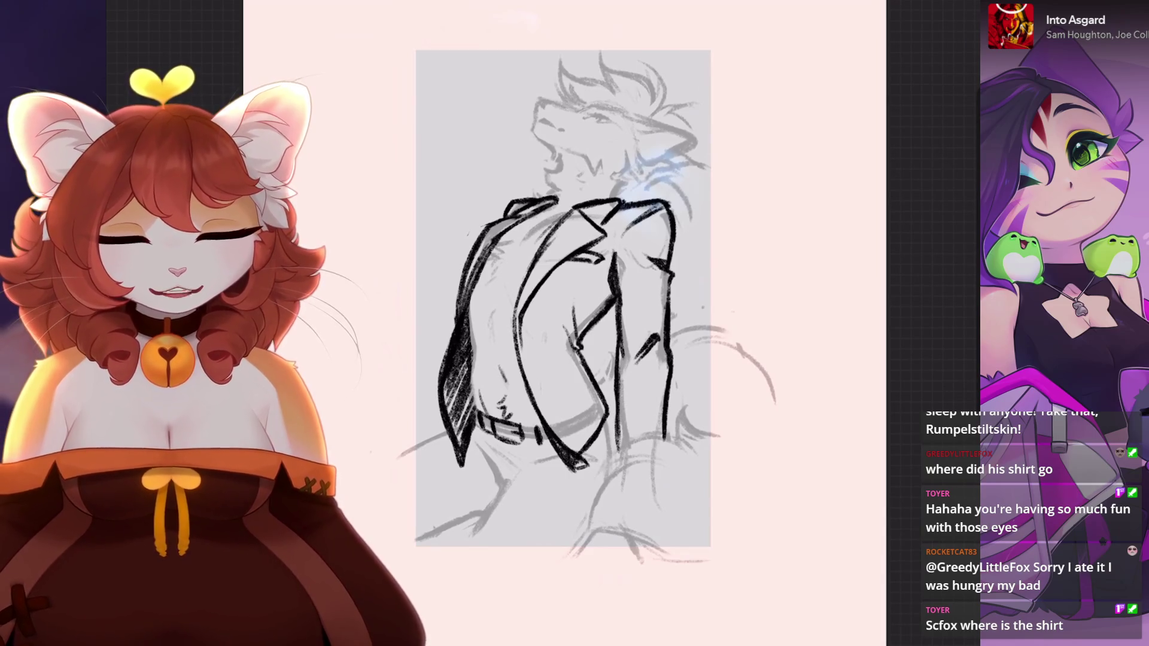
# - Make Layer 21's fox painting visible again and return to the canvas
pyautogui.press('l')
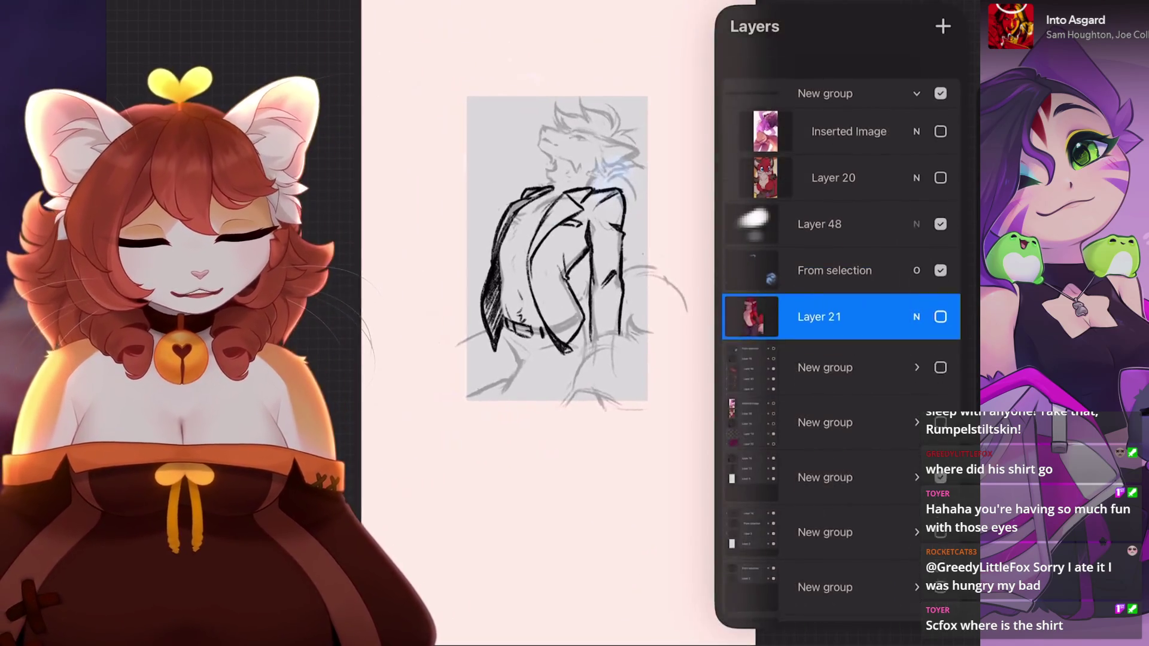
pyautogui.scroll(-3, 557, 270)
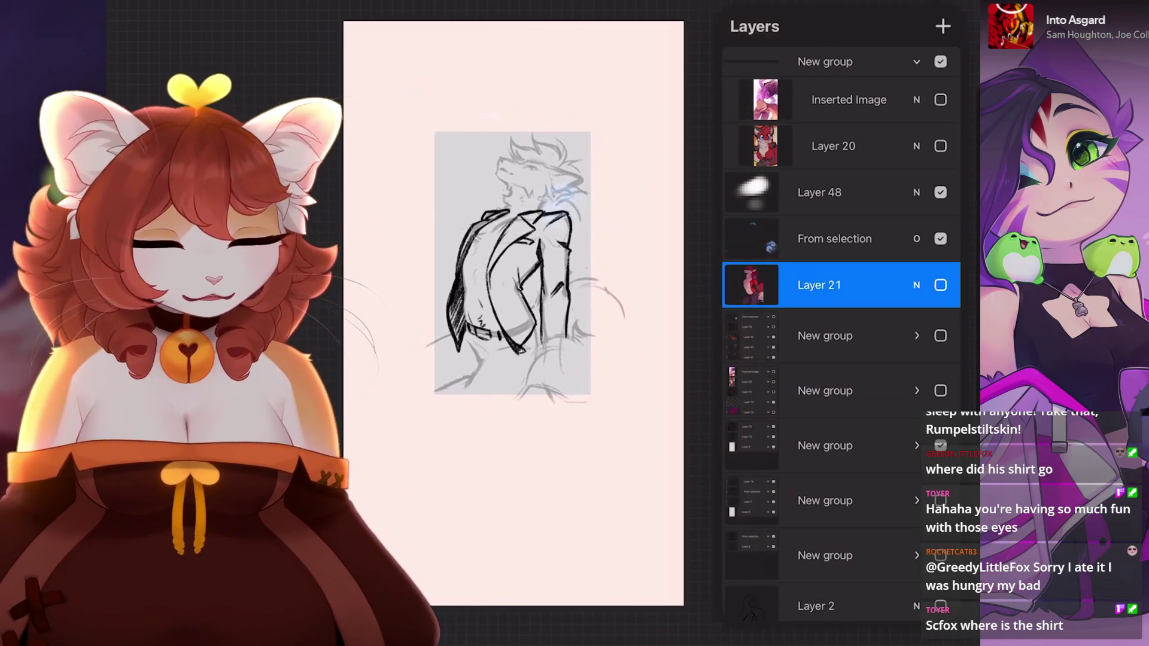
pyautogui.click(940, 285)
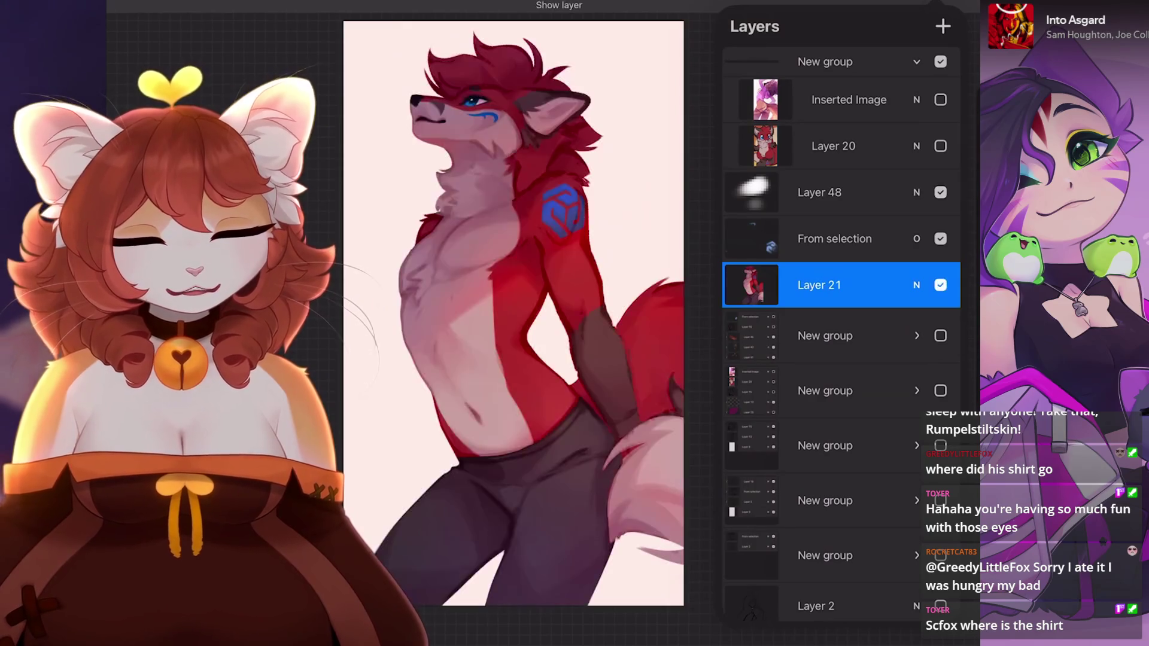
pyautogui.press('l')
pyautogui.scroll(3, 575, 311)
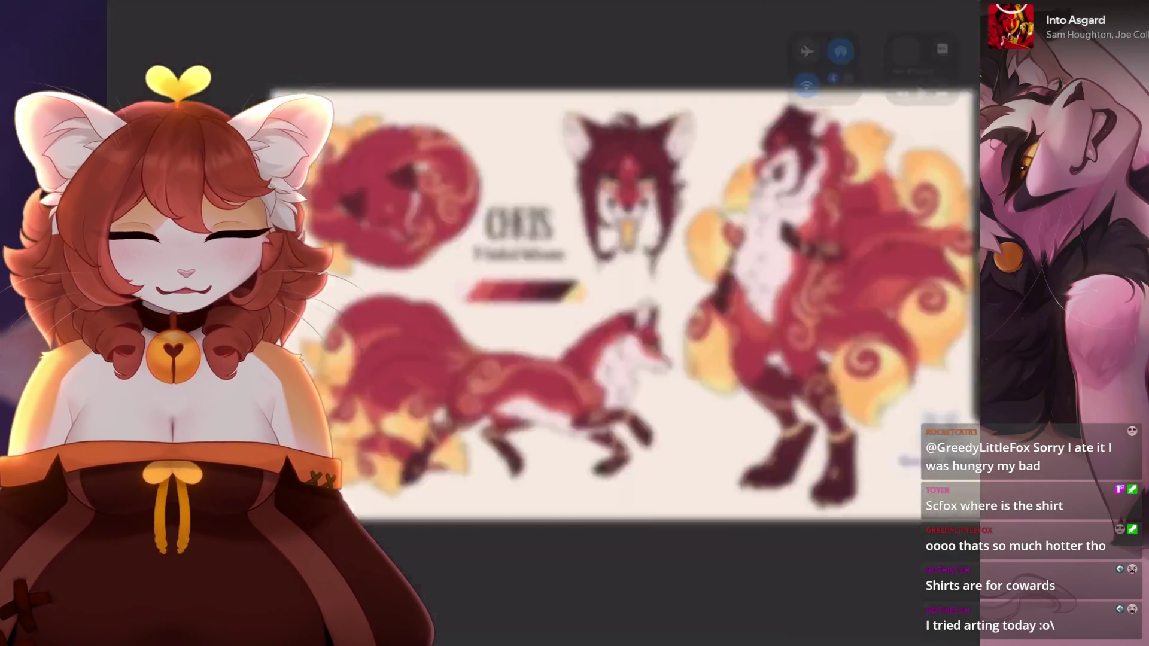
# - Check Screen Mirroring in the iPad Control Center, then bring up the canvas Actions menu
pyautogui.moveTo(952, 3); pyautogui.dragTo(952, 180)
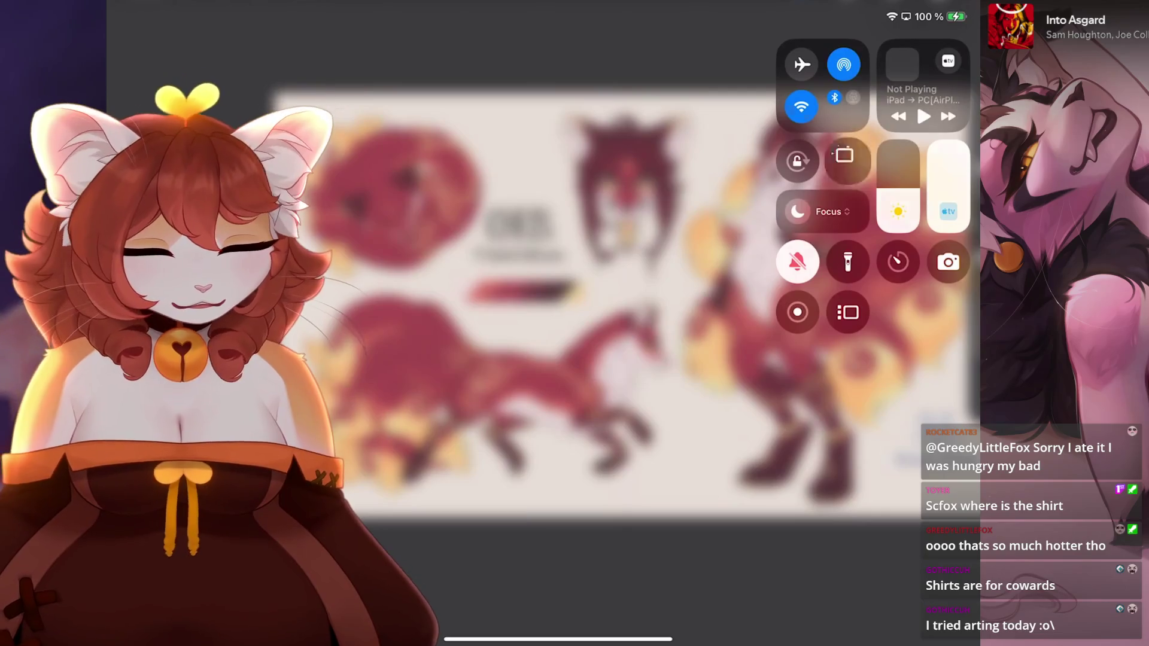
pyautogui.click(847, 159)
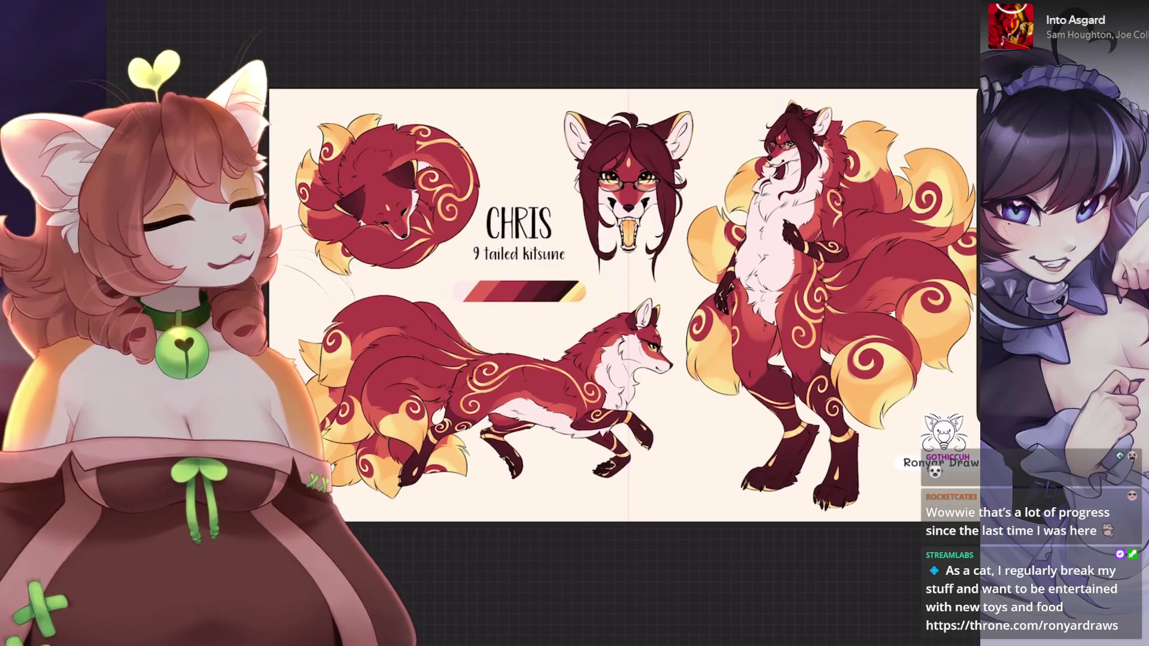
pyautogui.click(223, 60)
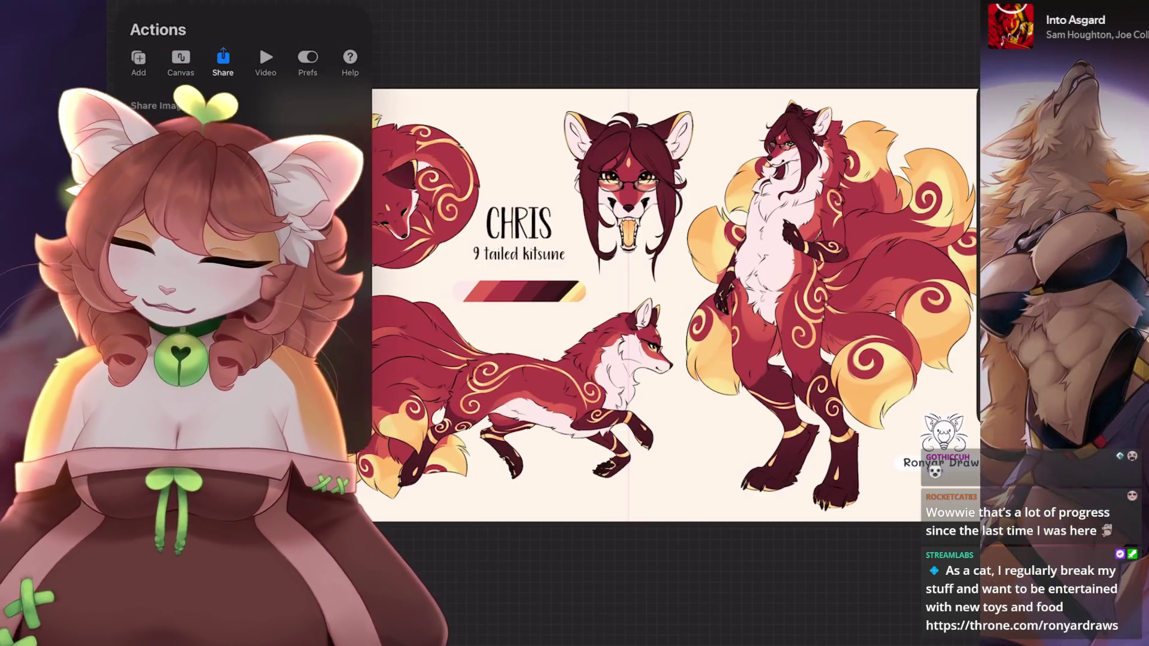
# - Start the Time-lapse Replay from the Video actions
pyautogui.click(266, 60)
pyautogui.click(157, 109)
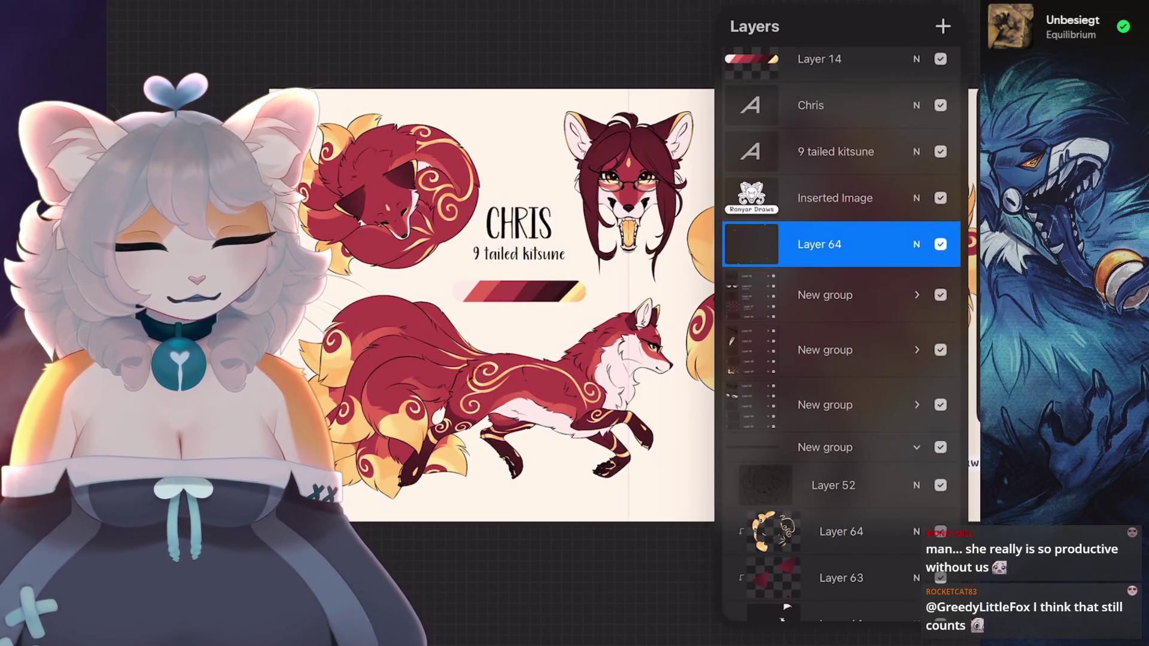
pyautogui.click(833, 320)
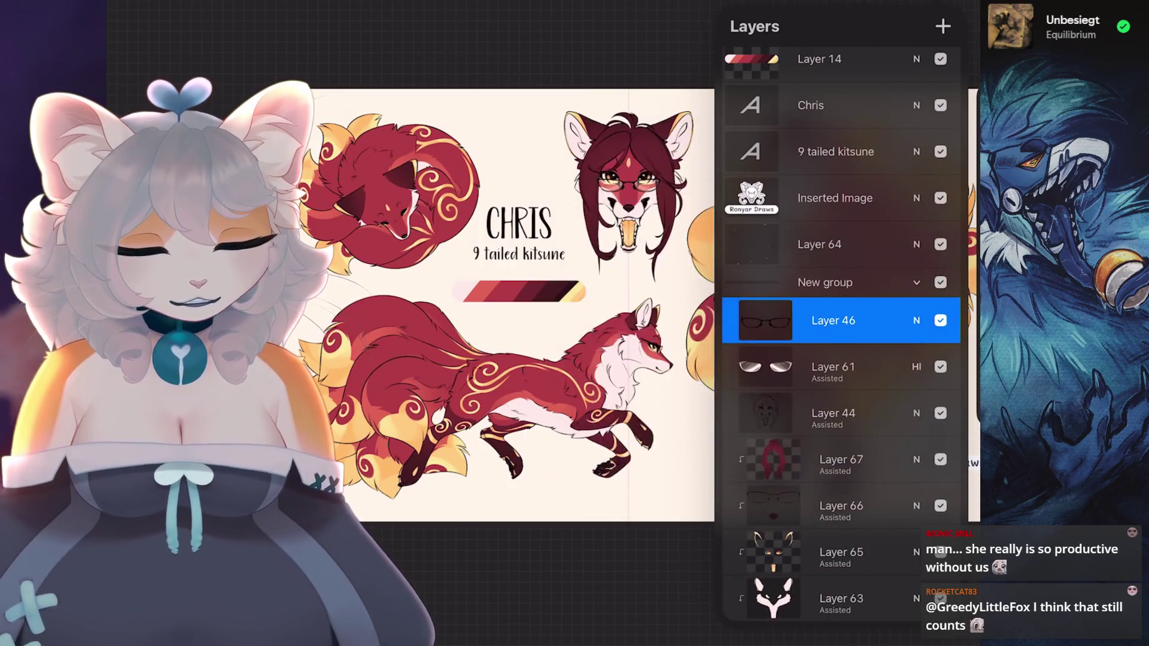
pyautogui.click(833, 320)
pyautogui.click(527, 372)
pyautogui.click(527, 371)
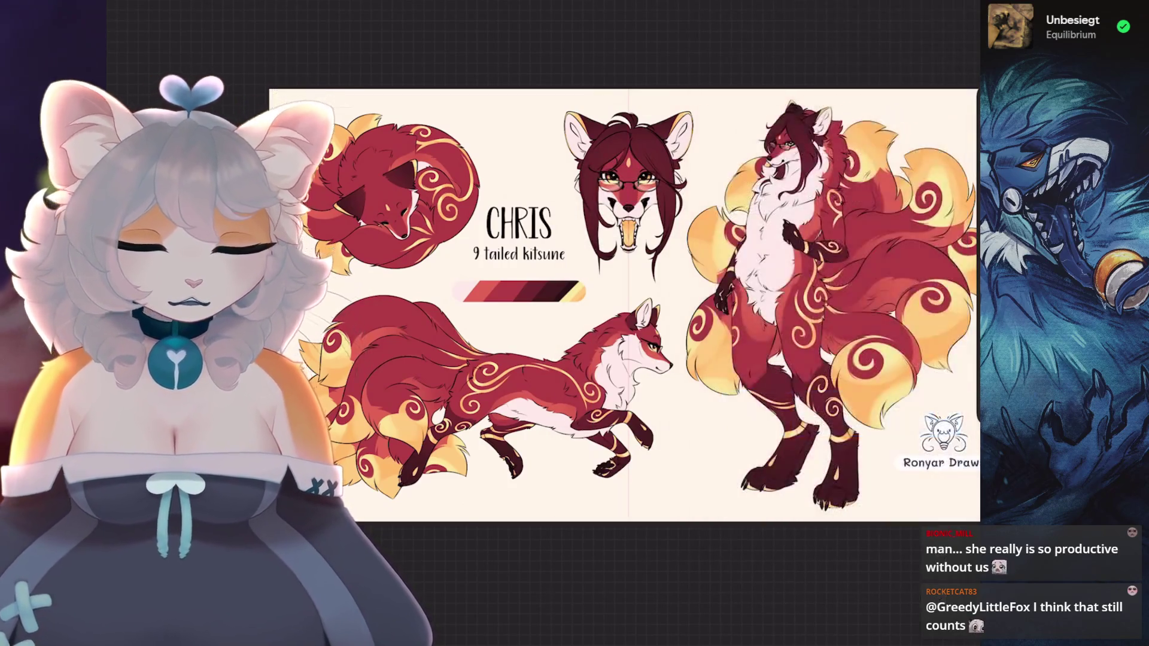
pyautogui.scroll(5, 623, 305)
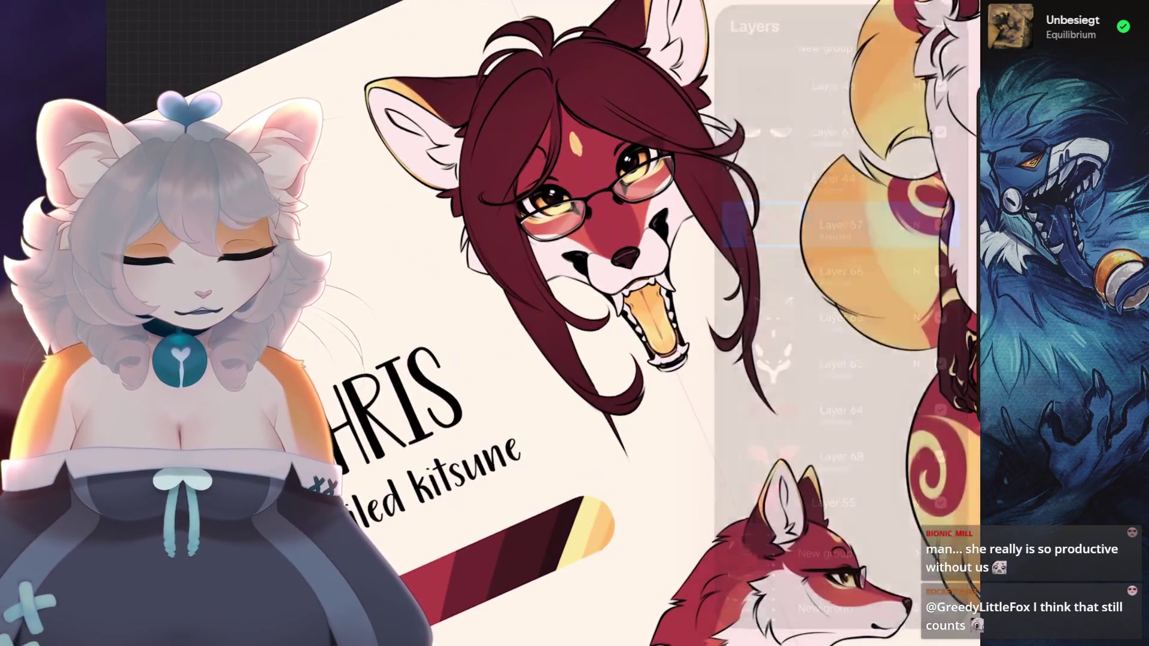
pyautogui.press(']')
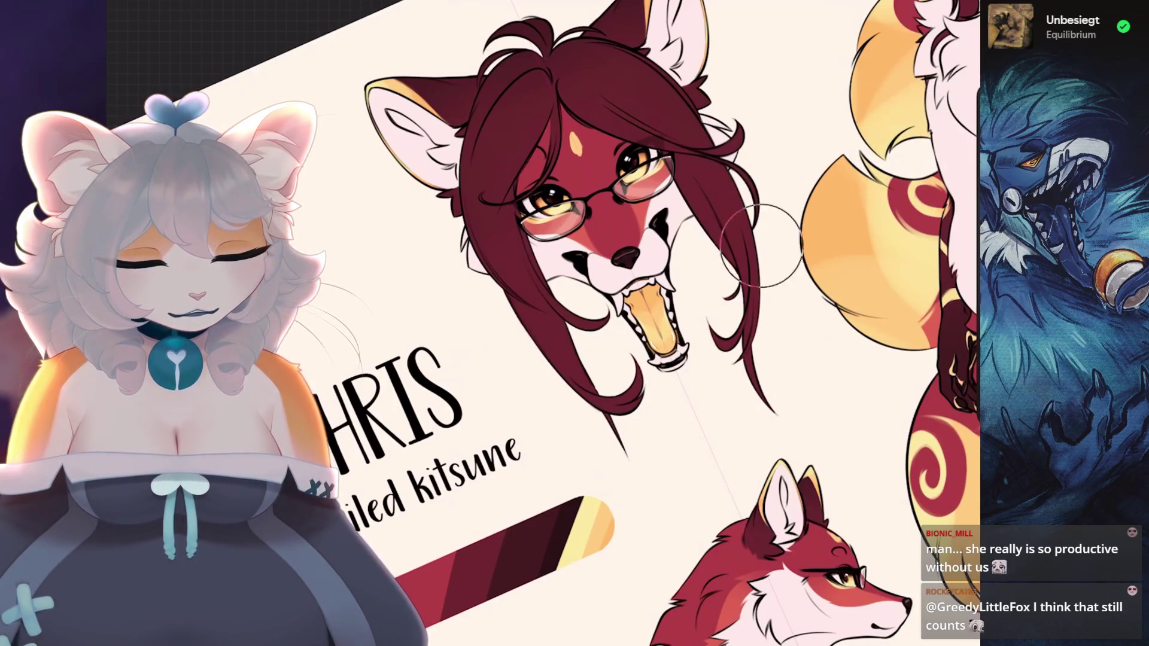
pyautogui.press('[')
pyautogui.scroll(2, 685, 155)
pyautogui.press(']')
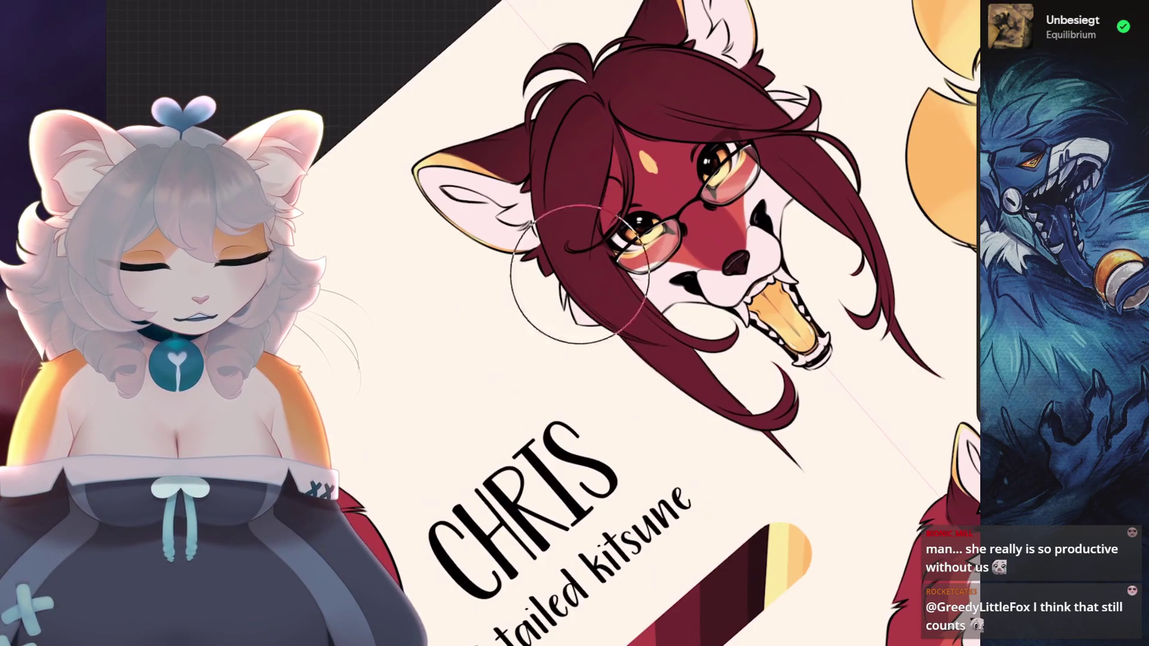
pyautogui.hotkey('ctrl', '0')
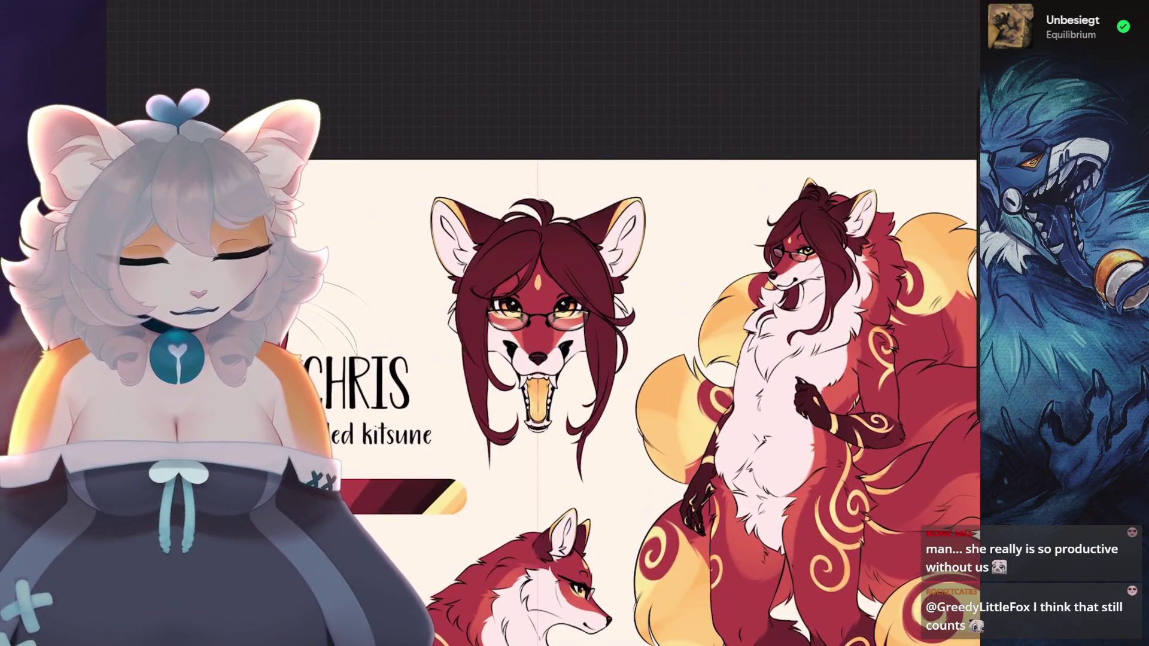
pyautogui.scroll(3, 598, 336)
pyautogui.hotkey('ctrl', '0')
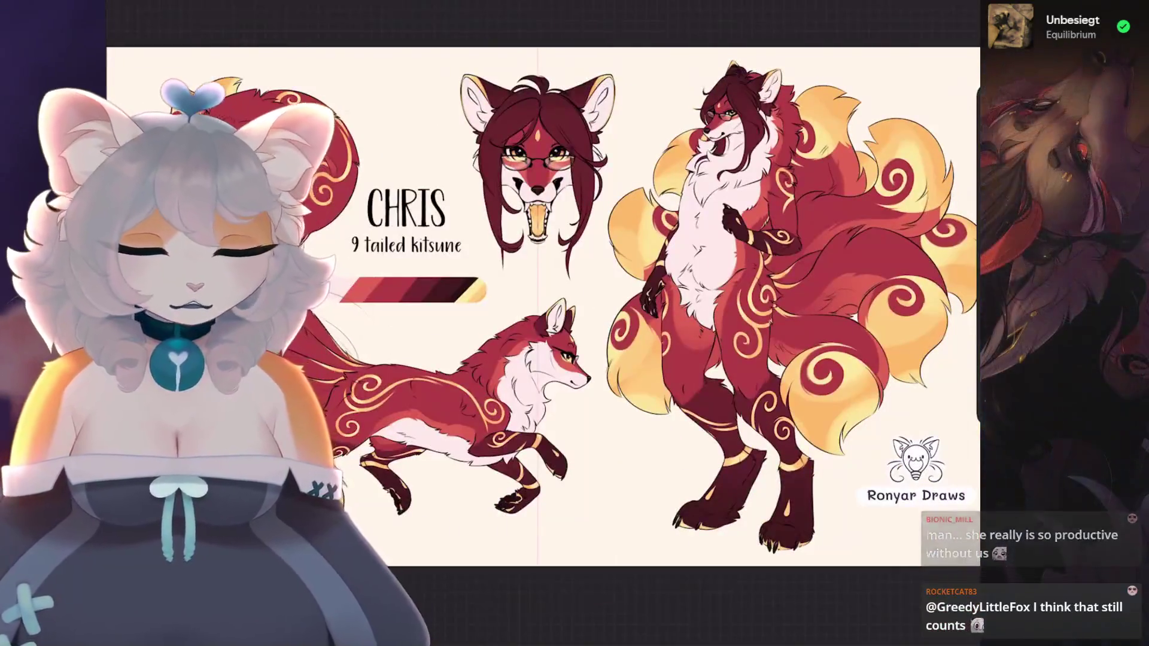
pyautogui.scroll(2, 339, 110)
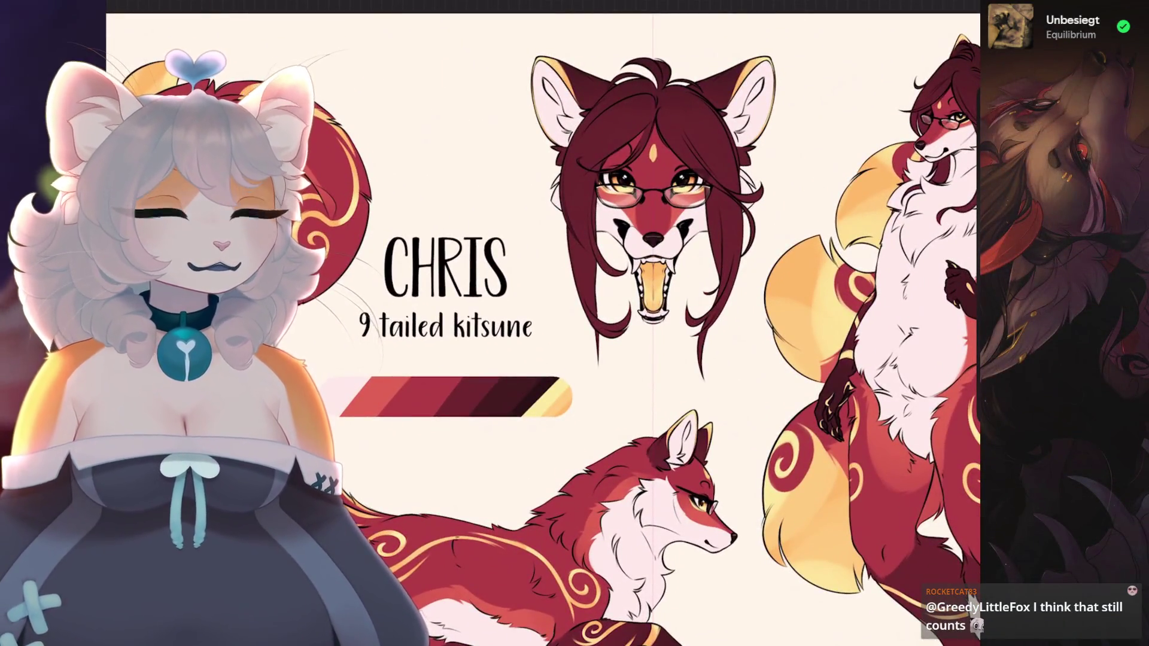
pyautogui.press('l')
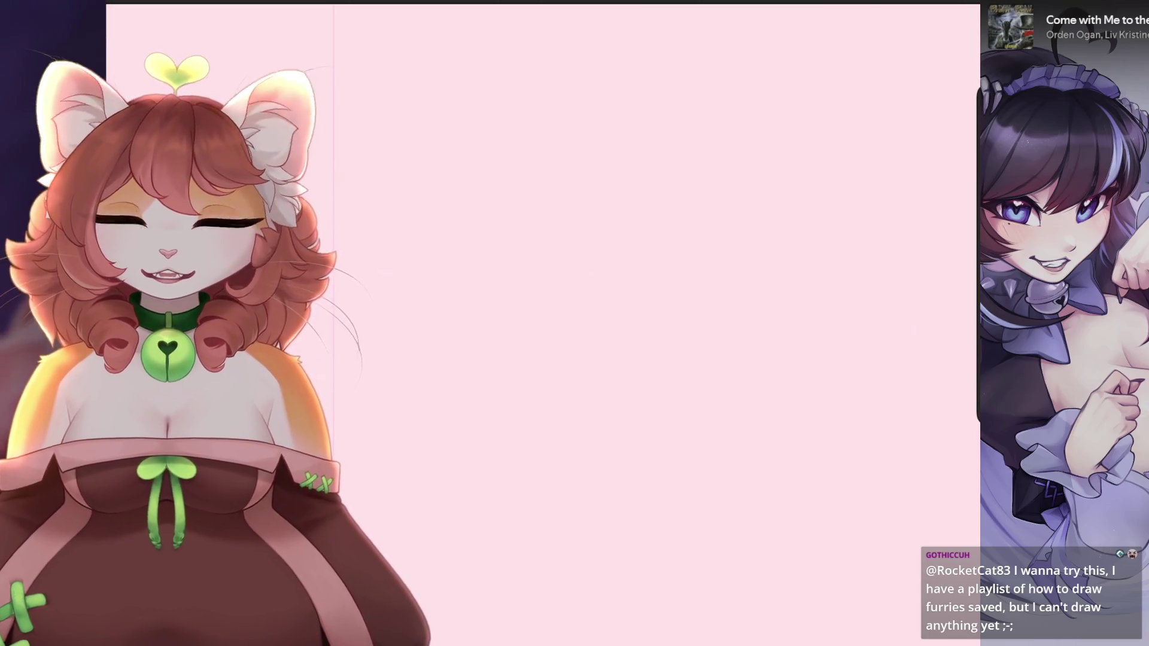
# - Sketch a stick figure with triangle legs and an inverted-triangle figure with a circle head
pyautogui.moveTo(542, 124)
pyautogui.mouseDown()
pyautogui.moveTo(519, 178)
pyautogui.moveTo(514, 131)
pyautogui.mouseUp()
pyautogui.moveTo(540, 214); pyautogui.dragTo(482, 340)
pyautogui.moveTo(548, 211); pyautogui.dragTo(616, 328)
pyautogui.moveTo(483, 339); pyautogui.dragTo(601, 342)
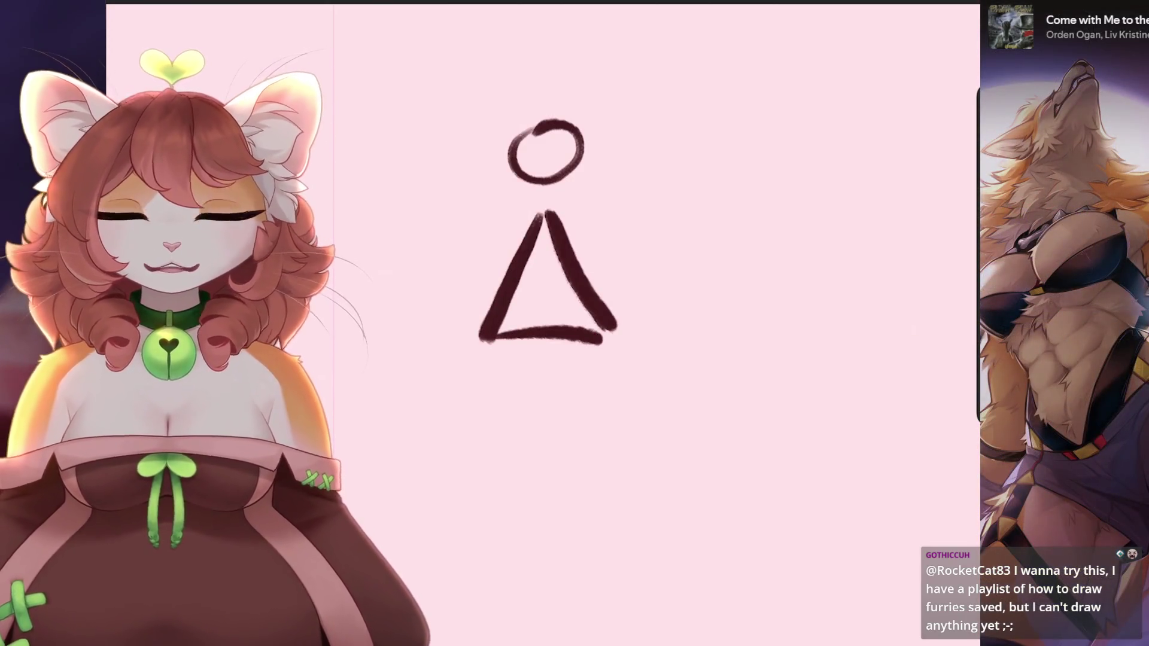
pyautogui.moveTo(664, 211); pyautogui.dragTo(788, 225)
pyautogui.moveTo(656, 221); pyautogui.dragTo(744, 334)
pyautogui.moveTo(789, 228); pyautogui.dragTo(731, 331)
pyautogui.moveTo(738, 125); pyautogui.dragTo(731, 125)
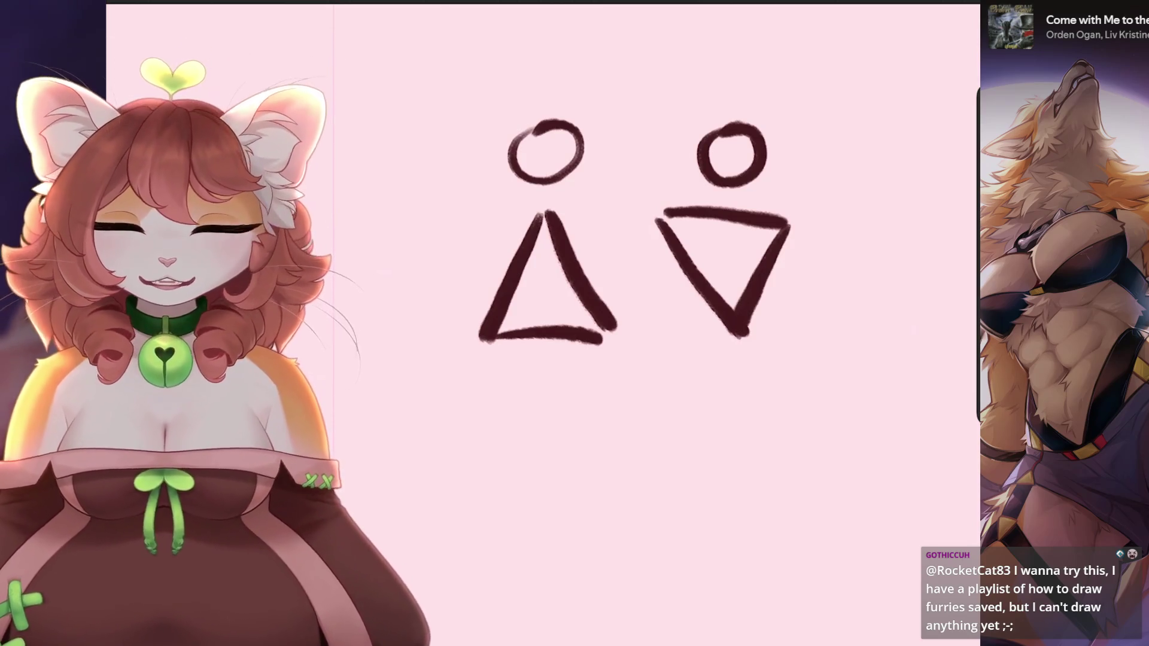
# - Draw a sideways triangle and circle lower down, then undo the circle and the inverted-triangle figure
pyautogui.scroll(-5, 575, 323)
pyautogui.moveTo(455, 320)
pyautogui.mouseDown()
pyautogui.moveTo(579, 419)
pyautogui.moveTo(566, 399)
pyautogui.mouseUp()
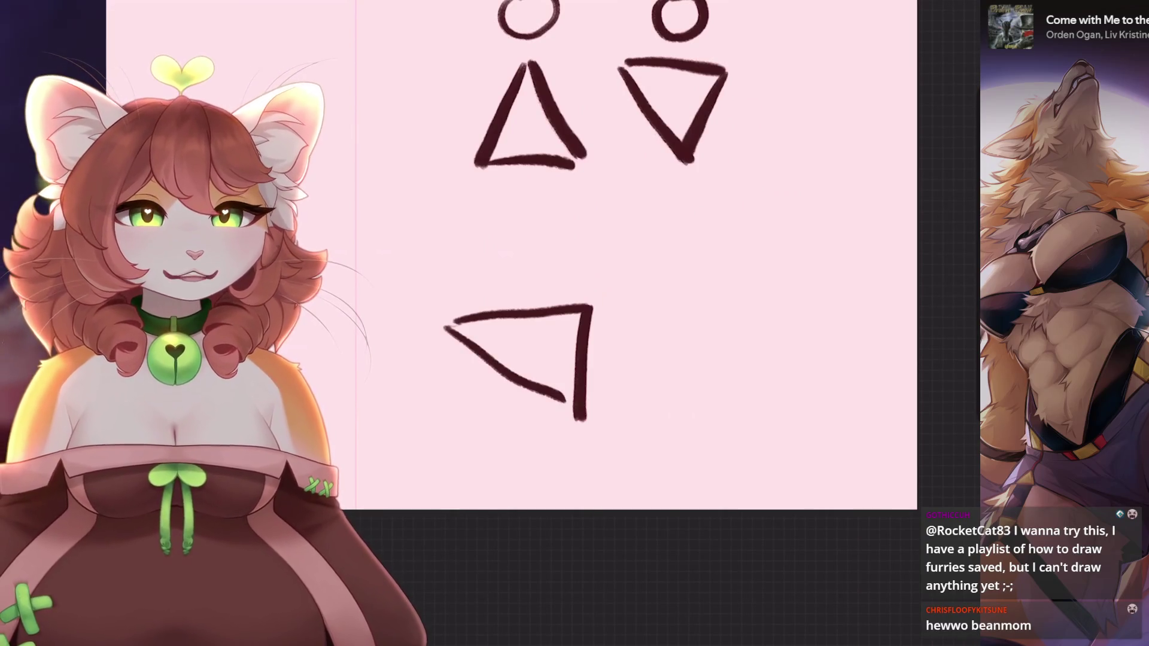
pyautogui.moveTo(725, 293); pyautogui.dragTo(718, 294)
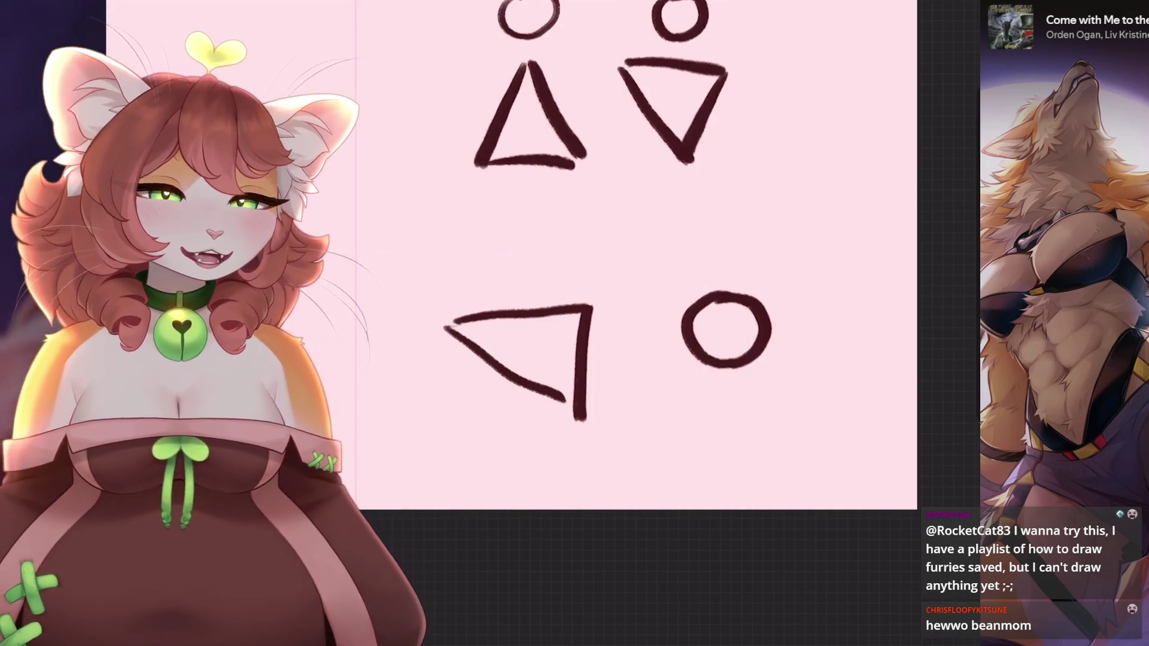
pyautogui.hotkey('ctrl', 'z')
pyautogui.hotkey('ctrl', 'z')
pyautogui.hotkey('ctrl', 'z')
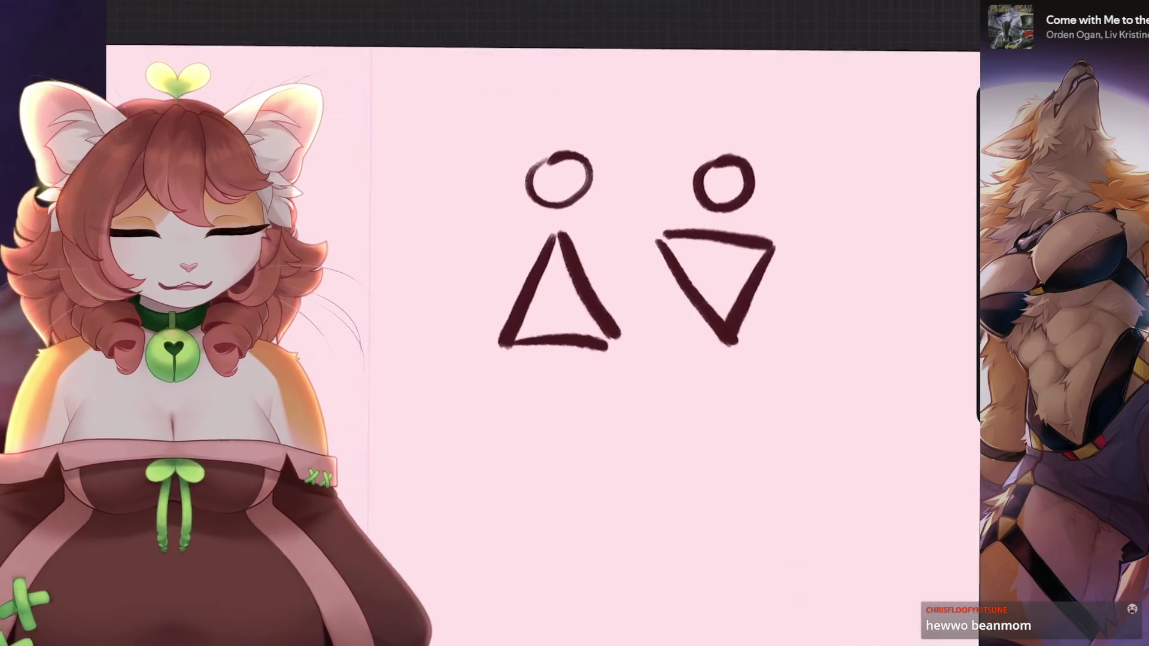
pyautogui.hotkey('ctrl', 'z')
pyautogui.hotkey('ctrl', 'z')
pyautogui.hotkey('ctrl', 'z')
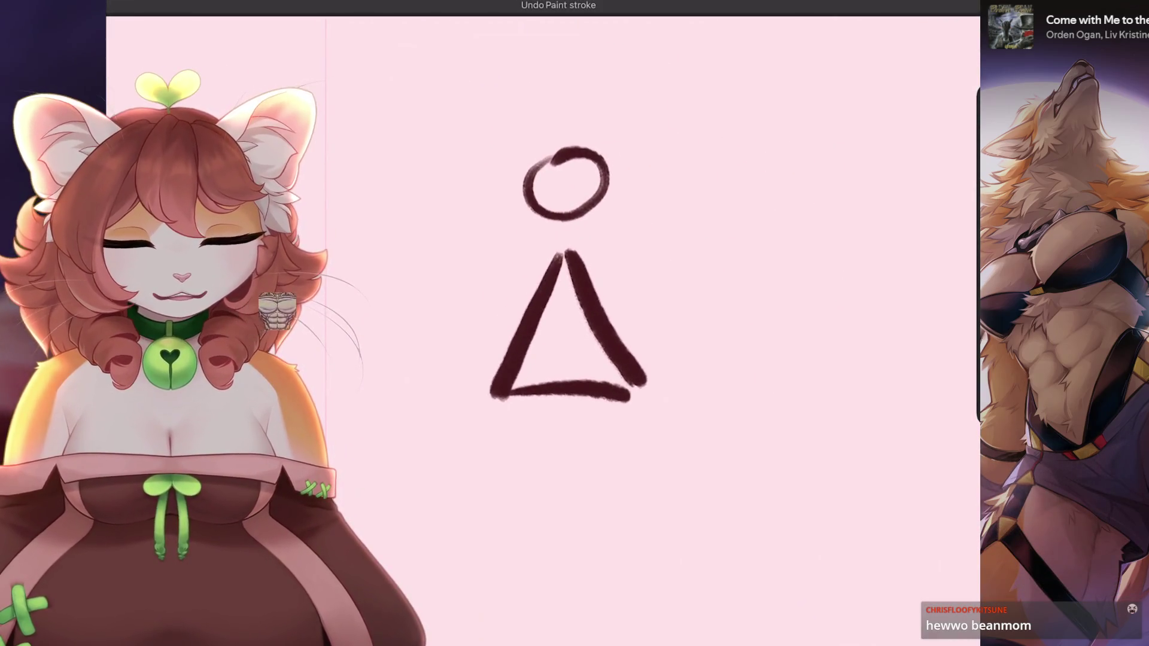
pyautogui.hotkey('ctrl', 'z')
pyautogui.hotkey('ctrl', 'z')
pyautogui.hotkey('ctrl', 'z')
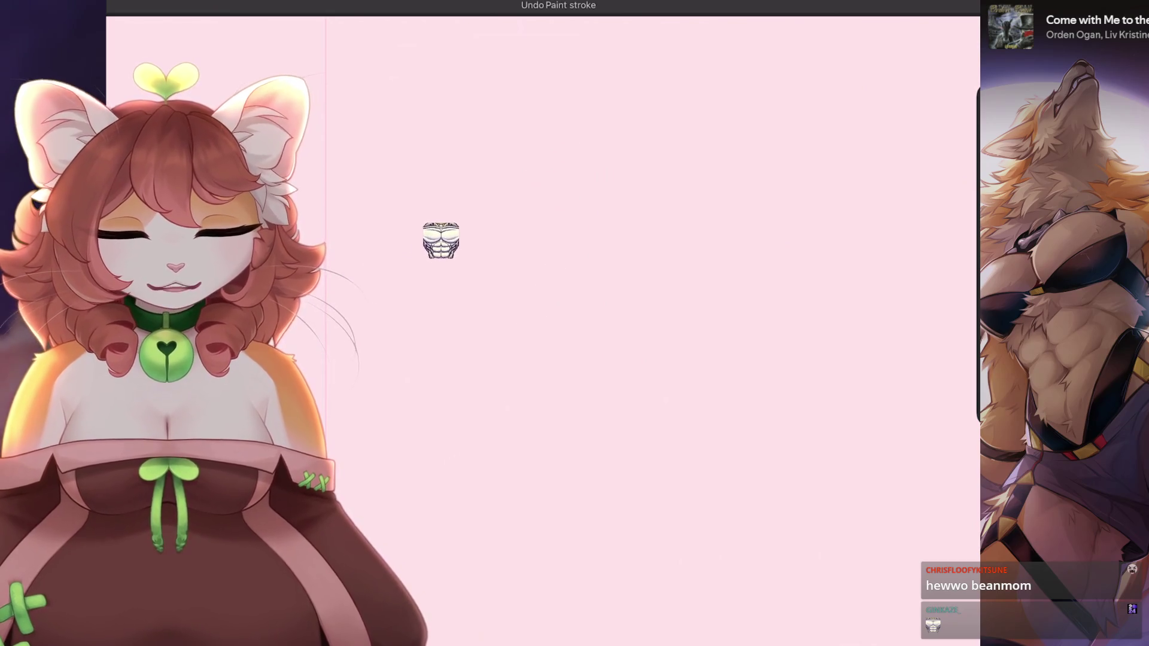
# - Draw a cup-shaped rectangular torso topped with a larger circle head
pyautogui.moveTo(484, 241); pyautogui.dragTo(512, 407)
pyautogui.moveTo(482, 240)
pyautogui.mouseDown()
pyautogui.moveTo(630, 237)
pyautogui.moveTo(618, 266)
pyautogui.mouseUp()
pyautogui.moveTo(518, 422); pyautogui.dragTo(599, 413)
pyautogui.moveTo(637, 236); pyautogui.dragTo(601, 414)
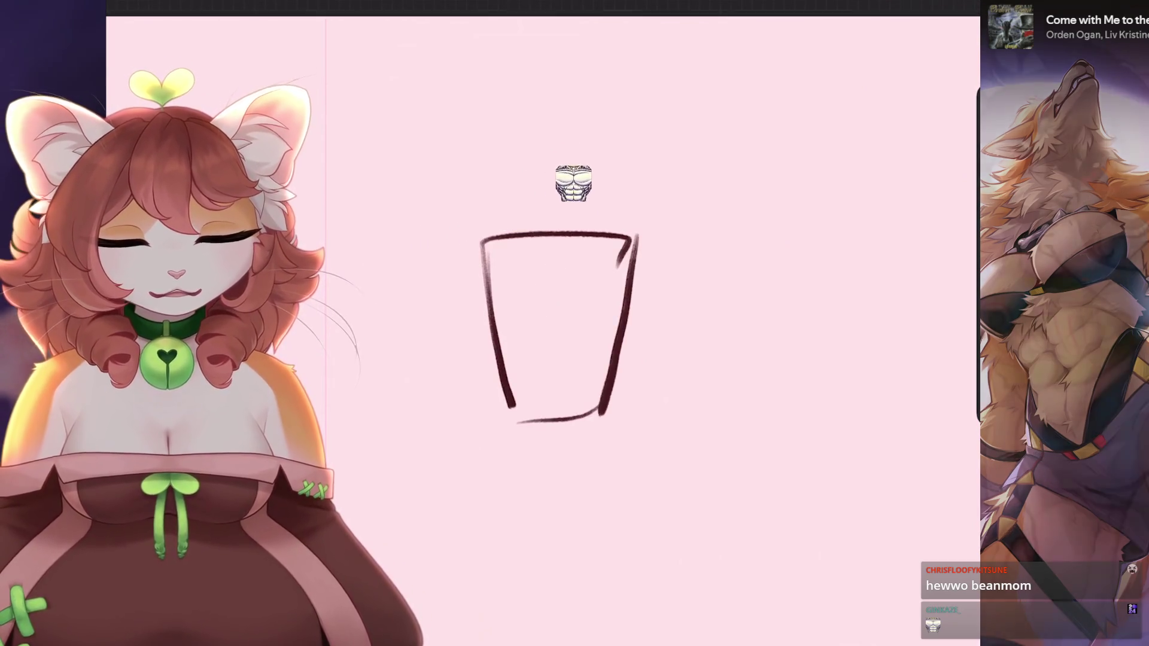
pyautogui.moveTo(562, 121); pyautogui.dragTo(565, 122)
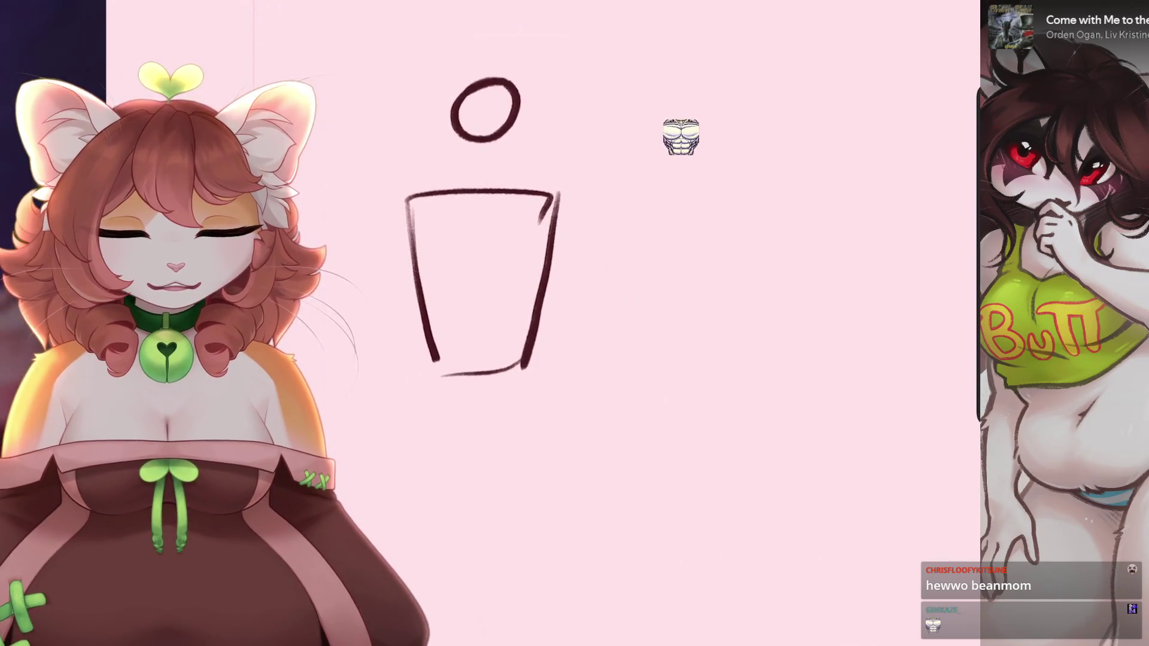
pyautogui.hotkey('ctrl', 'z')
pyautogui.moveTo(478, 71); pyautogui.dragTo(482, 84)
# - Draw a deeper triangle body to the right with a small circle head
pyautogui.moveTo(622, 162); pyautogui.dragTo(709, 188)
pyautogui.hotkey('ctrl', 'z')
pyautogui.moveTo(622, 179)
pyautogui.mouseDown()
pyautogui.moveTo(701, 176)
pyautogui.moveTo(681, 228)
pyautogui.mouseUp()
pyautogui.moveTo(697, 178); pyautogui.dragTo(679, 226)
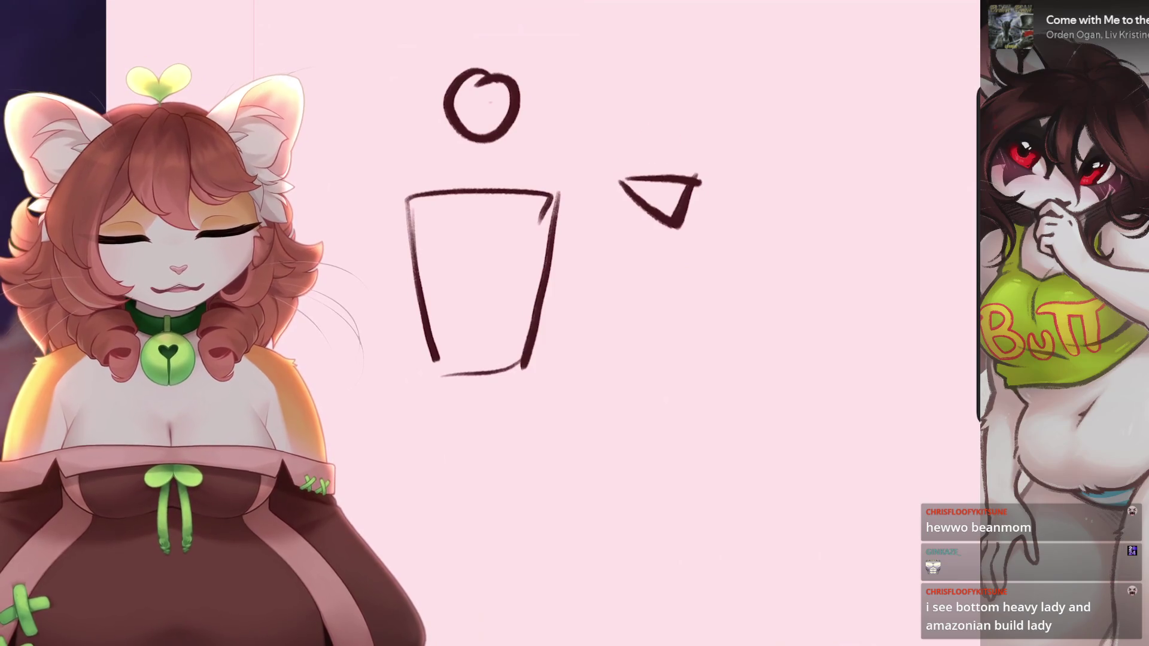
pyautogui.hotkey('ctrl', 'z')
pyautogui.hotkey('ctrl', 'z')
pyautogui.moveTo(622, 180); pyautogui.dragTo(700, 178)
pyautogui.moveTo(618, 185); pyautogui.dragTo(674, 269)
pyautogui.moveTo(698, 182); pyautogui.dragTo(674, 268)
pyautogui.moveTo(658, 118); pyautogui.dragTo(661, 120)
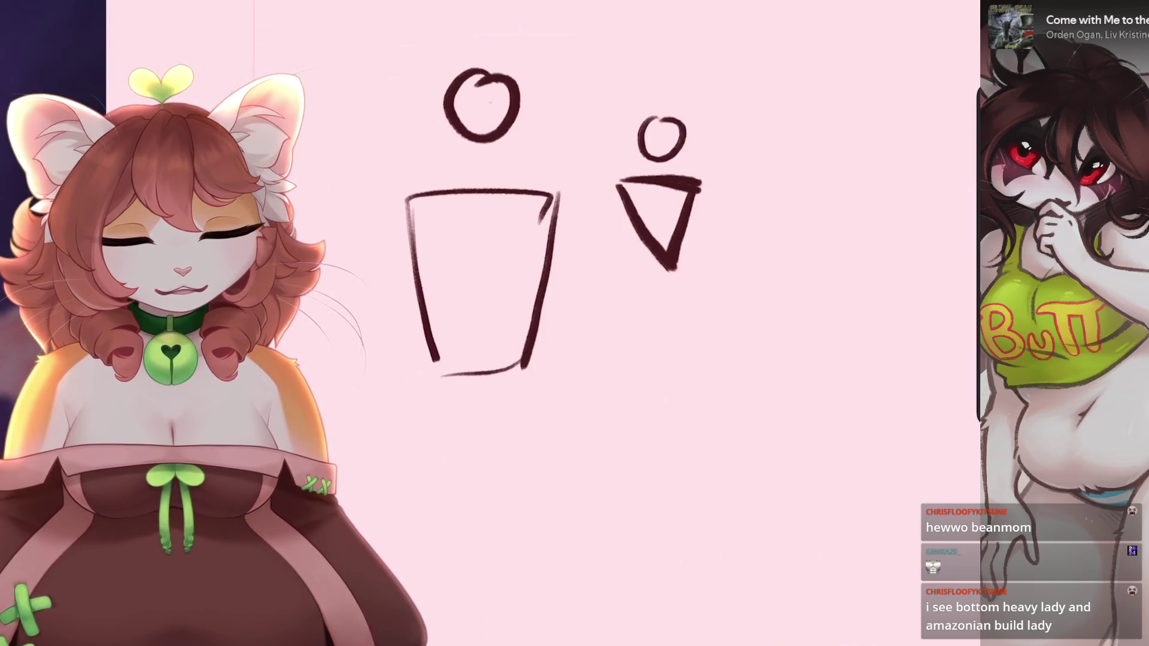
# - Redraw and thicken the torso's edges, darken the triangle's right side, and reset the view
pyautogui.moveTo(518, 185); pyautogui.dragTo(697, 180)
pyautogui.moveTo(688, 189); pyautogui.dragTo(667, 380)
pyautogui.moveTo(534, 203); pyautogui.dragTo(568, 386)
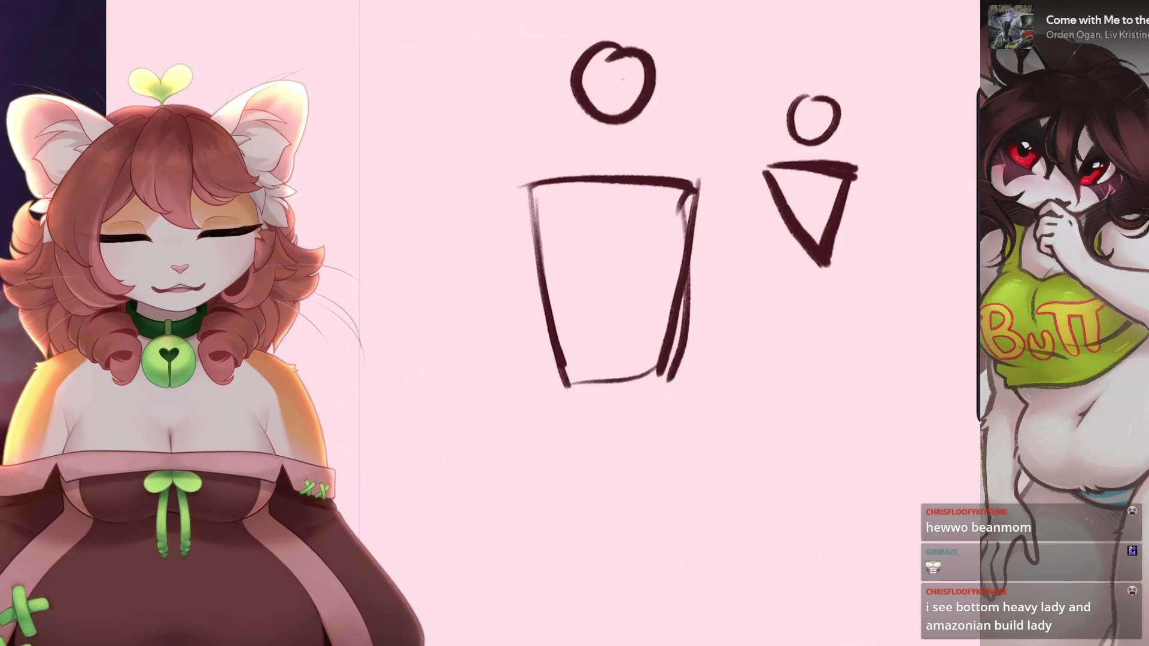
pyautogui.moveTo(695, 193); pyautogui.dragTo(667, 373)
pyautogui.scroll(-1, 598, 239)
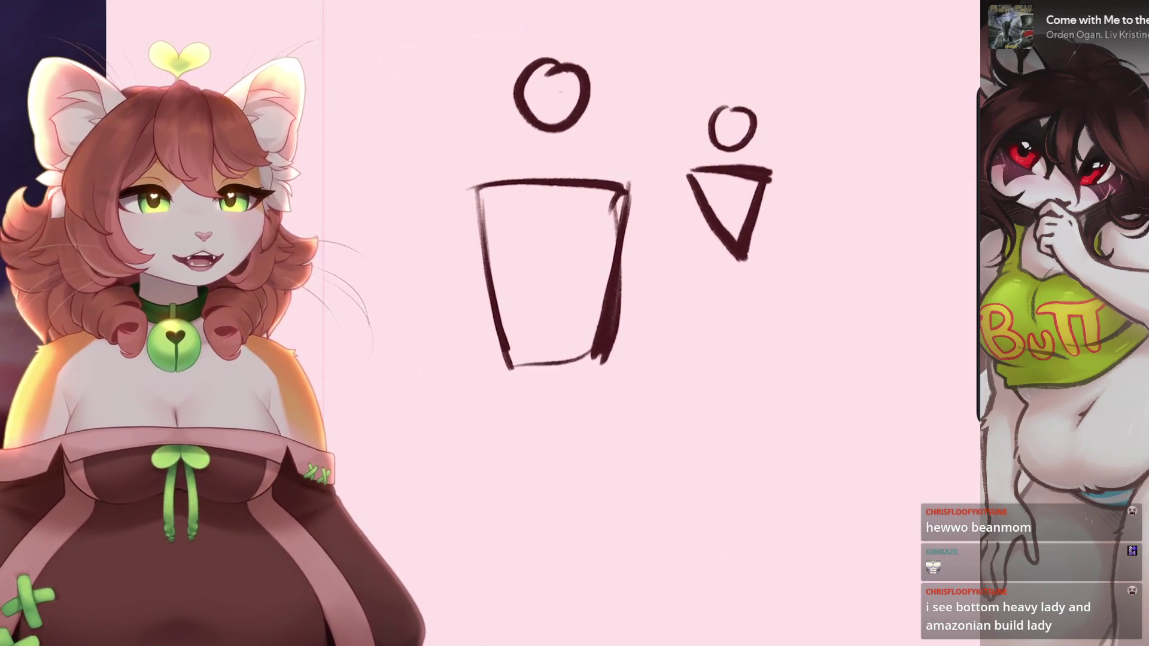
pyautogui.moveTo(768, 175); pyautogui.dragTo(744, 258)
pyautogui.moveTo(598, 270)
pyautogui.mouseDown()
pyautogui.moveTo(539, 179)
pyautogui.moveTo(491, 269)
pyautogui.mouseUp()
pyautogui.moveTo(633, 358); pyautogui.dragTo(646, 358)
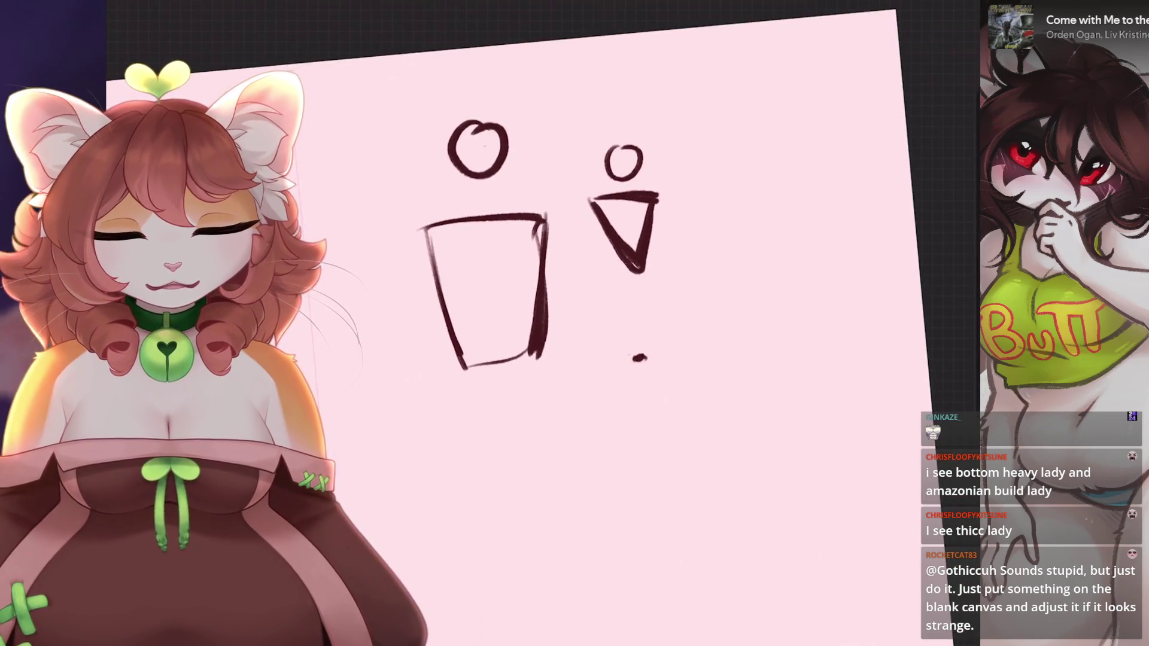
pyautogui.hotkey('ctrl', 'z')
pyautogui.hotkey('ctrl', '0')
# - Draw a trapezoid torso with a circle head above it
pyautogui.moveTo(396, 392)
pyautogui.mouseDown()
pyautogui.moveTo(451, 235)
pyautogui.moveTo(518, 246)
pyautogui.mouseUp()
pyautogui.moveTo(514, 249); pyautogui.dragTo(558, 400)
pyautogui.moveTo(402, 397); pyautogui.dragTo(542, 395)
pyautogui.moveTo(516, 264); pyautogui.dragTo(542, 383)
pyautogui.moveTo(473, 130); pyautogui.dragTo(470, 132)
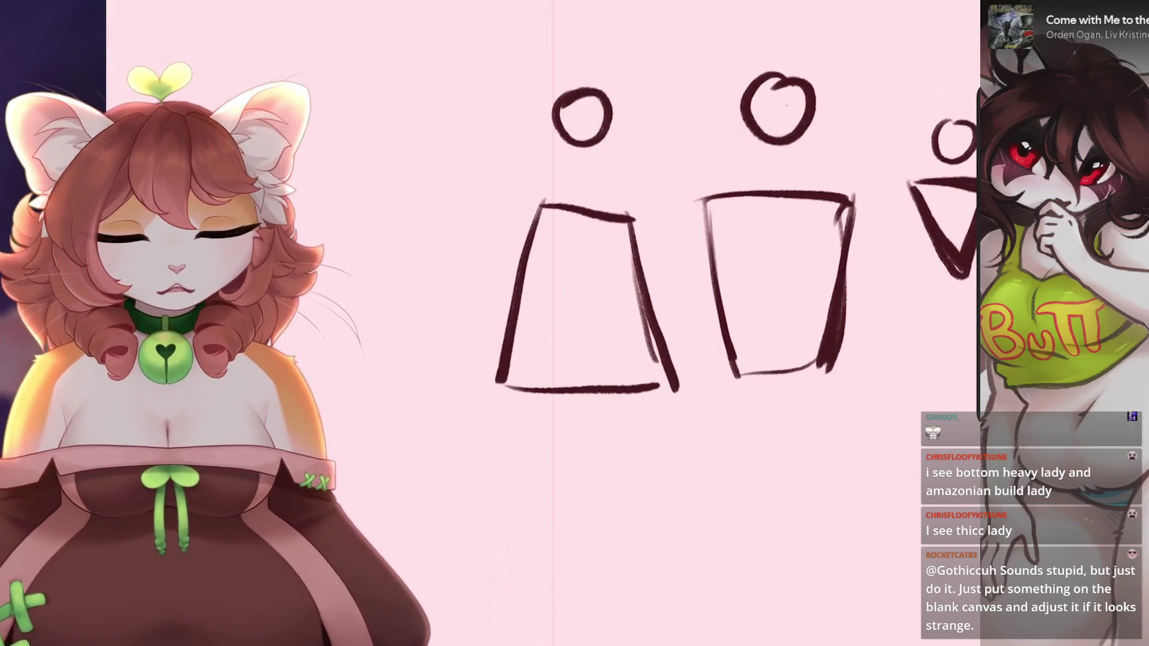
# - Give the trapezoid figure both arms with hands, plus a small upward triangle at upper left
pyautogui.moveTo(542, 204)
pyautogui.mouseDown()
pyautogui.moveTo(476, 274)
pyautogui.moveTo(474, 296)
pyautogui.mouseUp()
pyautogui.moveTo(625, 221)
pyautogui.mouseDown()
pyautogui.moveTo(673, 261)
pyautogui.moveTo(680, 287)
pyautogui.moveTo(687, 263)
pyautogui.mouseUp()
pyautogui.moveTo(386, 178)
pyautogui.mouseDown()
pyautogui.moveTo(442, 184)
pyautogui.moveTo(413, 226)
pyautogui.mouseUp()
pyautogui.moveTo(413, 227); pyautogui.dragTo(442, 185)
pyautogui.hotkey('ctrl', 'z')
pyautogui.hotkey('ctrl', 'z')
pyautogui.hotkey('ctrl', 'z')
pyautogui.moveTo(392, 237); pyautogui.dragTo(460, 228)
pyautogui.moveTo(671, 251)
pyautogui.mouseDown()
pyautogui.moveTo(688, 273)
pyautogui.moveTo(648, 265)
pyautogui.mouseUp()
# - Add legs and feet under the trapezoid and rectangle figures
pyautogui.moveTo(508, 340)
pyautogui.mouseDown()
pyautogui.moveTo(513, 409)
pyautogui.moveTo(494, 413)
pyautogui.mouseUp()
pyautogui.moveTo(551, 348)
pyautogui.mouseDown()
pyautogui.moveTo(557, 408)
pyautogui.moveTo(589, 400)
pyautogui.mouseUp()
pyautogui.moveTo(713, 310); pyautogui.dragTo(695, 377)
pyautogui.moveTo(745, 309)
pyautogui.mouseDown()
pyautogui.moveTo(749, 353)
pyautogui.moveTo(787, 367)
pyautogui.mouseUp()
pyautogui.moveTo(623, 151); pyautogui.dragTo(630, 190)
pyautogui.hotkey('ctrl', 'z')
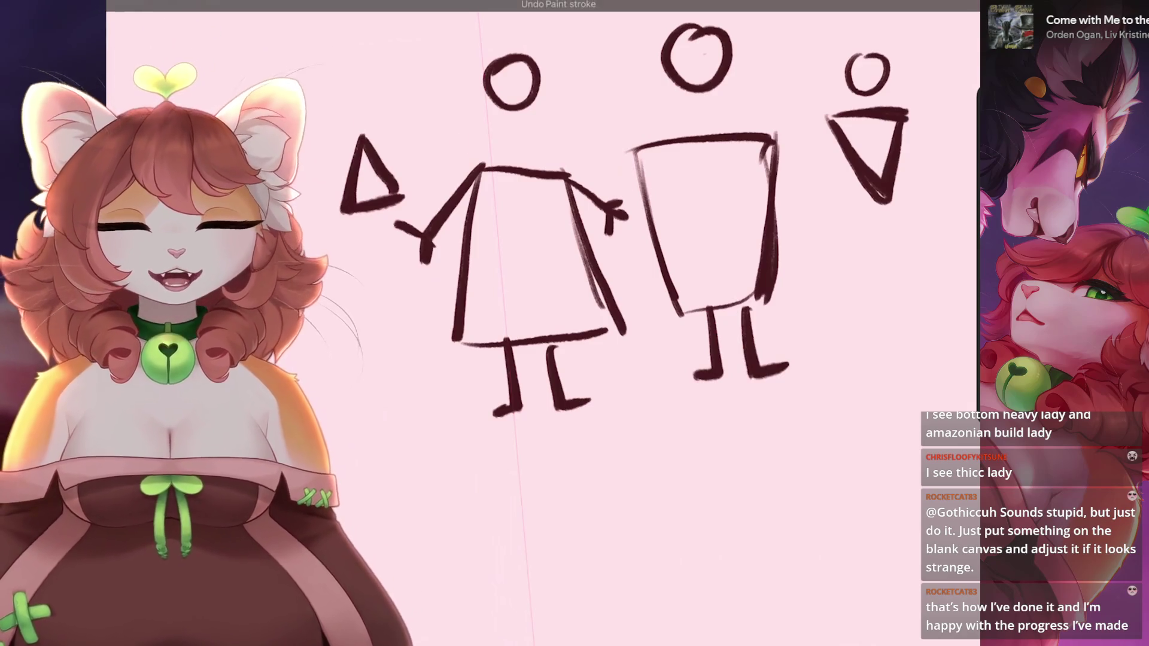
pyautogui.click(934, 3)
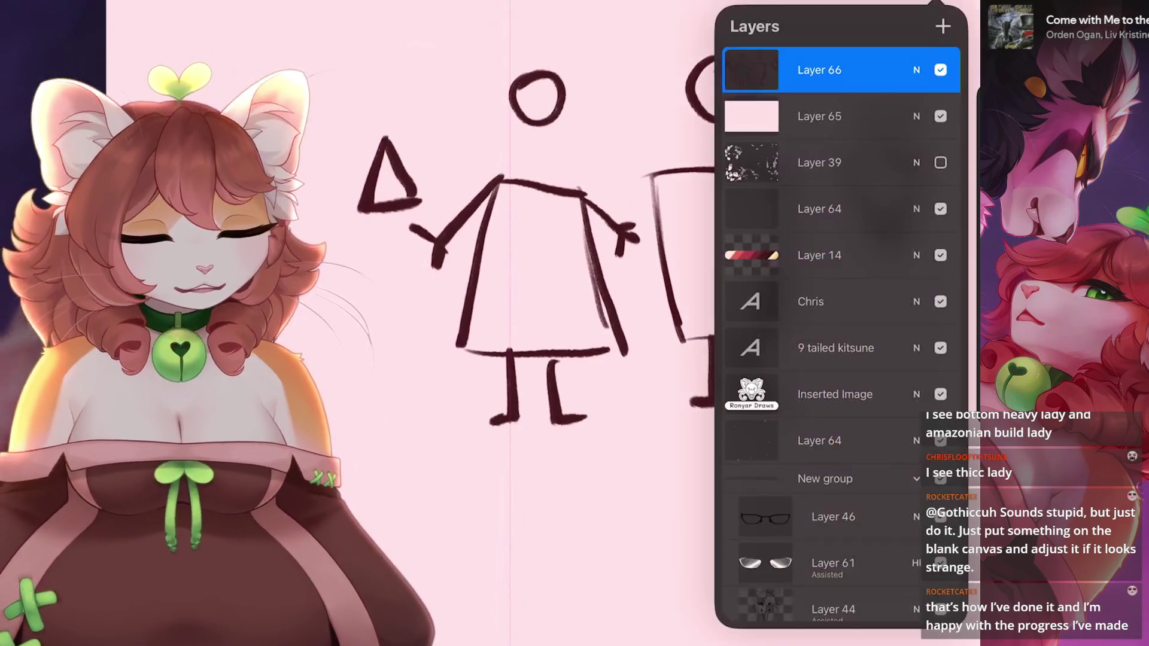
# - Delete the stick-figure layer and add a fresh empty layer
pyautogui.moveTo(868, 70); pyautogui.dragTo(778, 70)
pyautogui.click(934, 70)
pyautogui.click(942, 27)
pyautogui.click(933, 3)
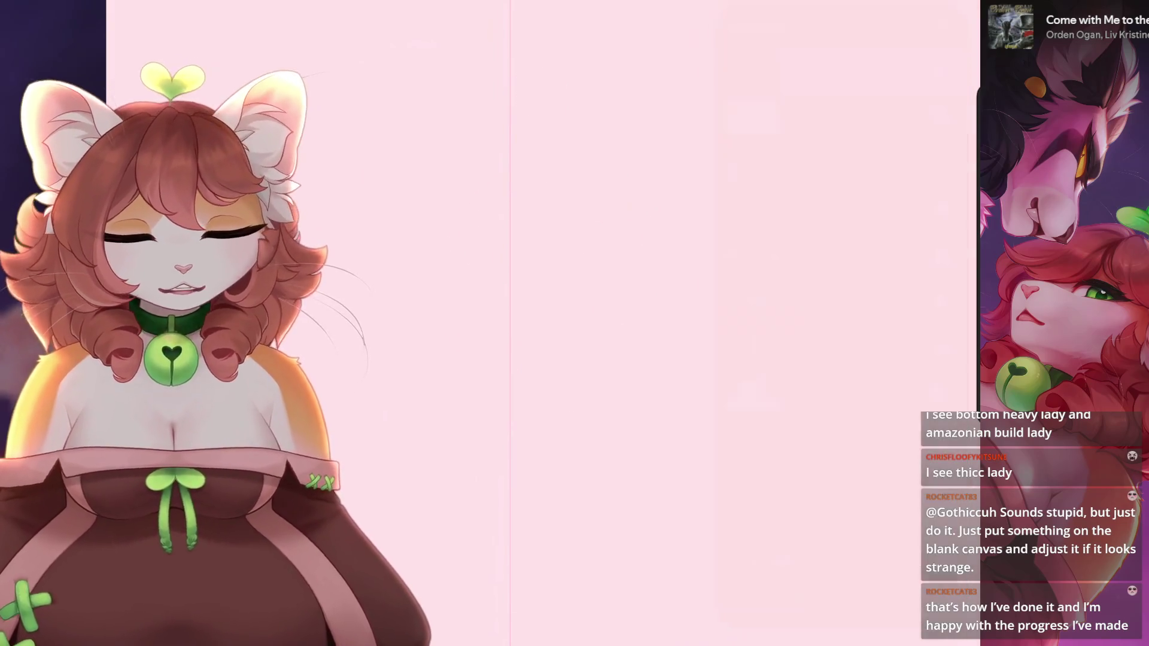
# - Draw a chest box with a hip trapezoid beneath it
pyautogui.moveTo(525, 185)
pyautogui.mouseDown()
pyautogui.moveTo(631, 186)
pyautogui.moveTo(551, 313)
pyautogui.mouseUp()
pyautogui.moveTo(628, 187); pyautogui.dragTo(616, 306)
pyautogui.moveTo(550, 313); pyautogui.dragTo(617, 309)
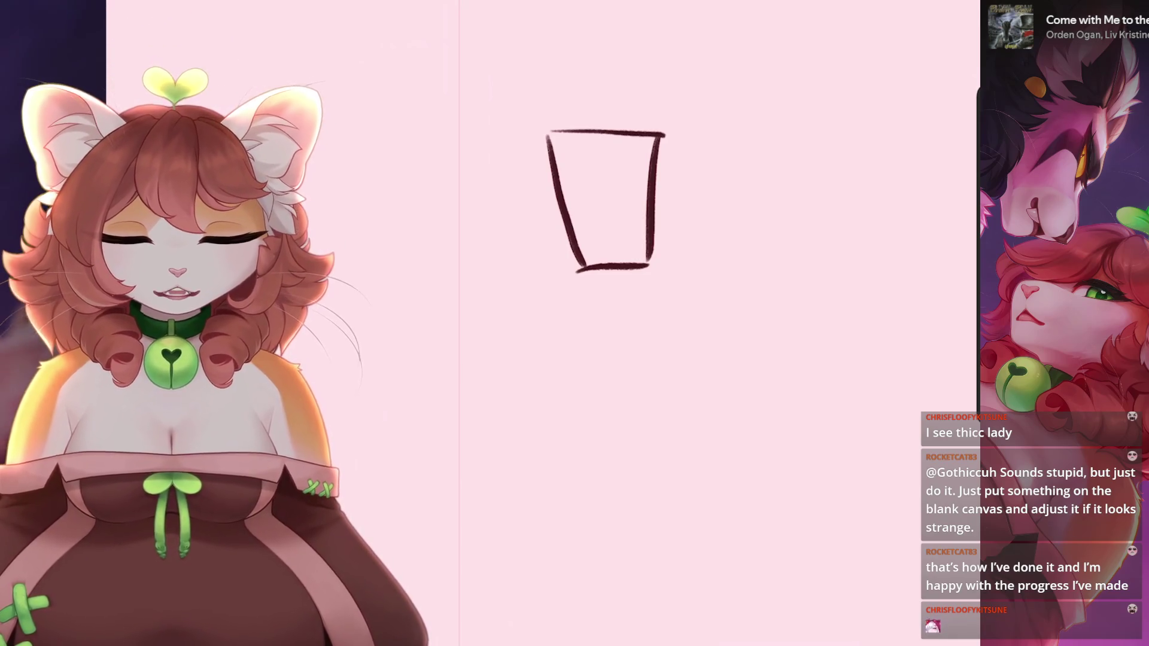
pyautogui.moveTo(603, 256)
pyautogui.mouseDown()
pyautogui.moveTo(581, 326)
pyautogui.moveTo(682, 262)
pyautogui.moveTo(689, 335)
pyautogui.mouseUp()
pyautogui.moveTo(580, 326); pyautogui.dragTo(694, 334)
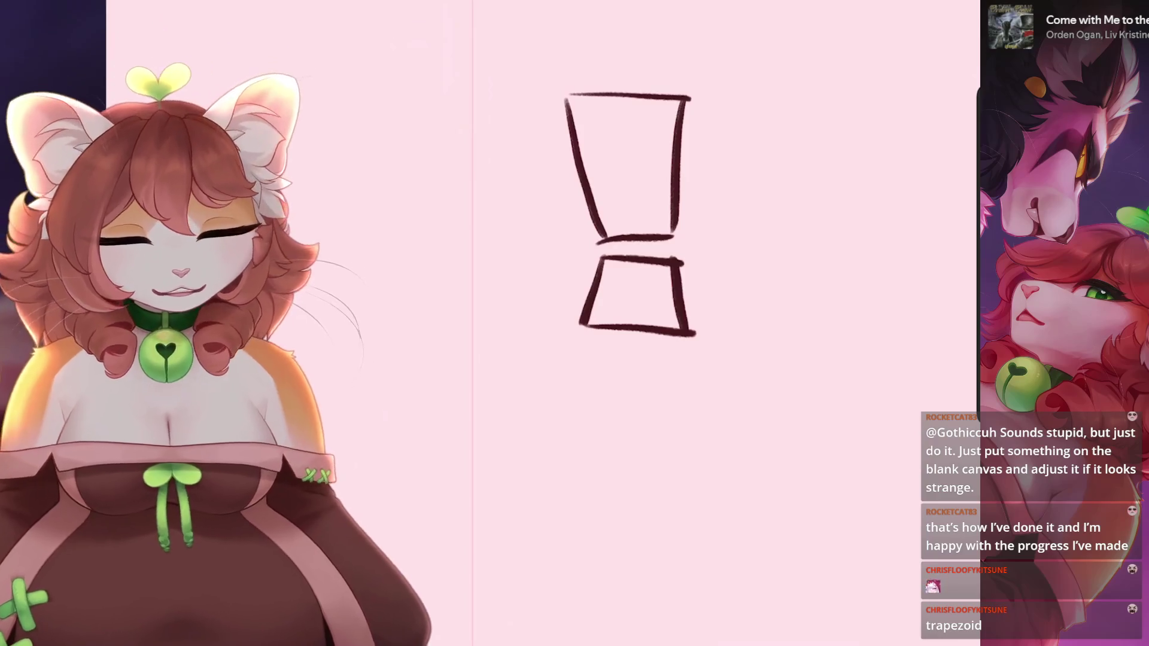
# - Draw both legs under the hips, adding a foot
pyautogui.moveTo(578, 317); pyautogui.dragTo(610, 484)
pyautogui.moveTo(622, 332)
pyautogui.mouseDown()
pyautogui.moveTo(633, 464)
pyautogui.moveTo(665, 464)
pyautogui.mouseUp()
pyautogui.moveTo(695, 332)
pyautogui.mouseDown()
pyautogui.moveTo(683, 476)
pyautogui.moveTo(610, 491)
pyautogui.moveTo(639, 489)
pyautogui.mouseUp()
pyautogui.moveTo(658, 440)
pyautogui.mouseDown()
pyautogui.moveTo(666, 490)
pyautogui.moveTo(689, 487)
pyautogui.mouseUp()
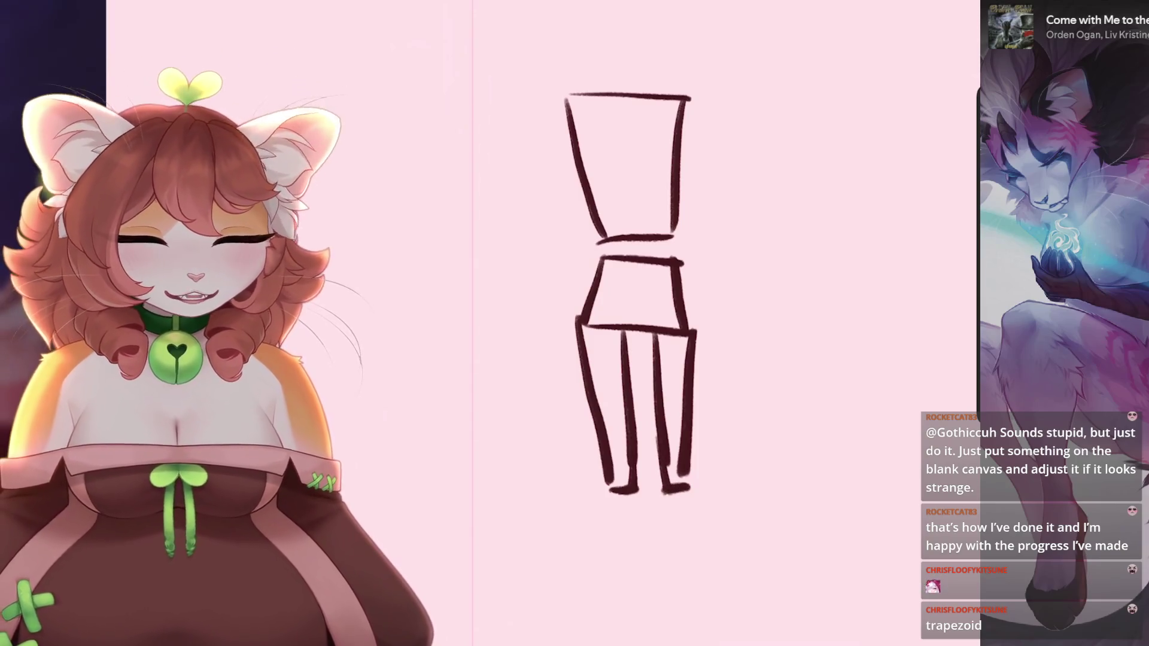
# - Draw both arms beside the torso and a larger head joined by a neck
pyautogui.moveTo(565, 101)
pyautogui.mouseDown()
pyautogui.moveTo(537, 246)
pyautogui.moveTo(560, 251)
pyautogui.moveTo(576, 168)
pyautogui.mouseUp()
pyautogui.moveTo(689, 101); pyautogui.dragTo(719, 226)
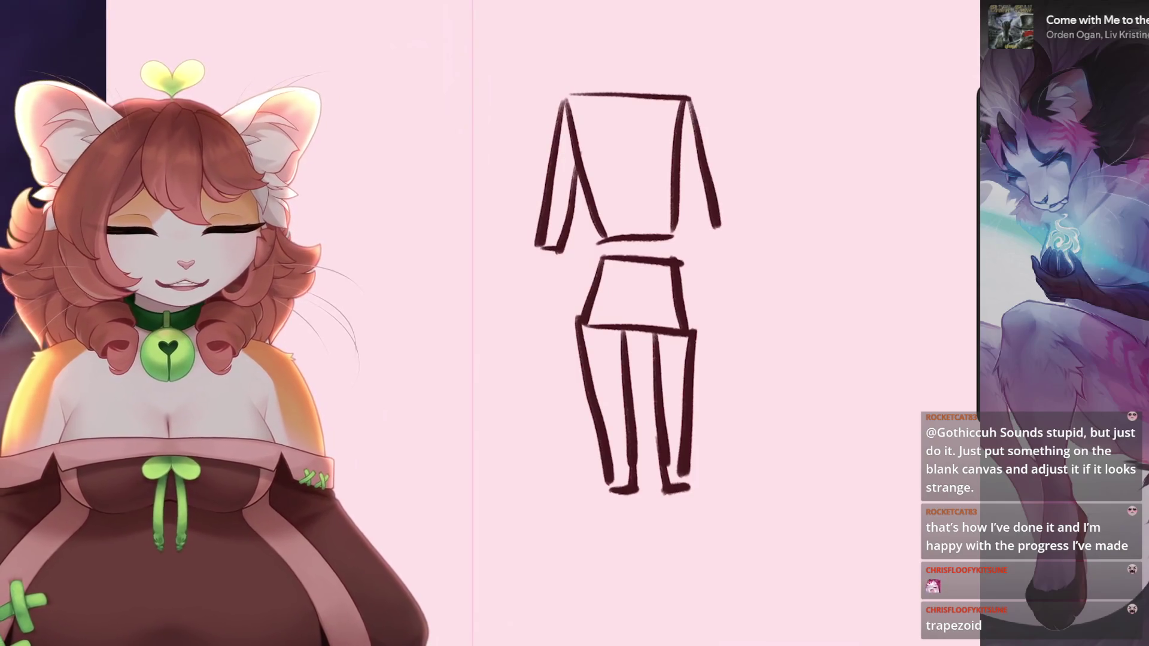
pyautogui.moveTo(680, 157); pyautogui.dragTo(699, 231)
pyautogui.moveTo(697, 231); pyautogui.dragTo(722, 228)
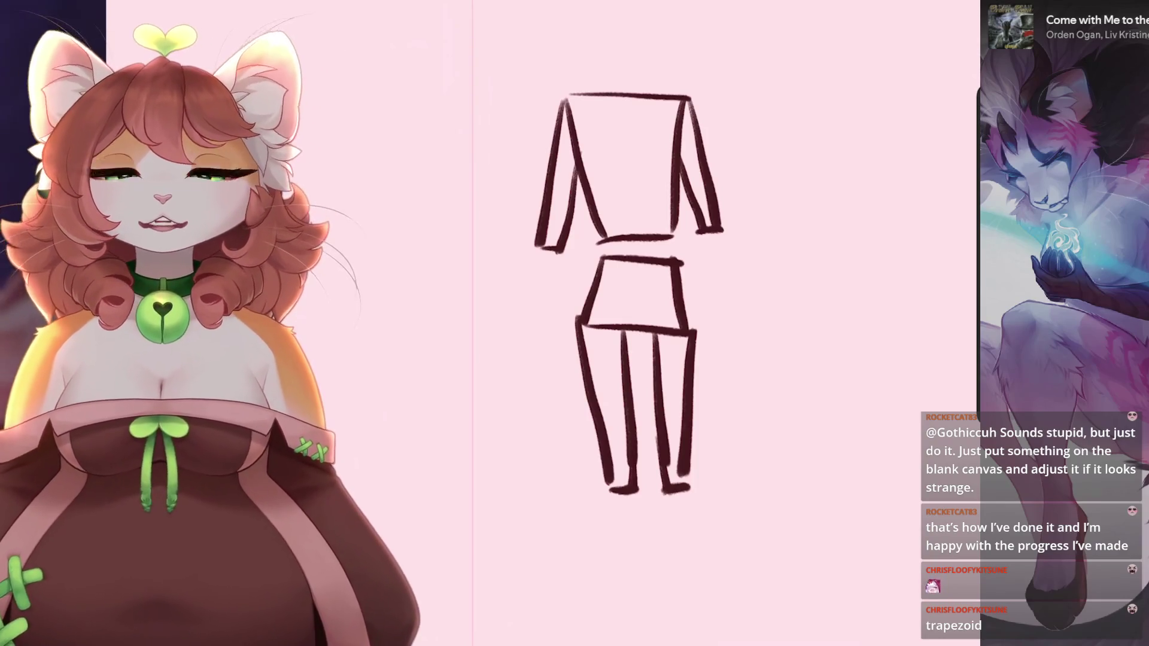
pyautogui.moveTo(633, 34)
pyautogui.mouseDown()
pyautogui.moveTo(622, 35)
pyautogui.moveTo(630, 23)
pyautogui.moveTo(652, 26)
pyautogui.mouseUp()
pyautogui.hotkey('ctrl', 'z')
pyautogui.moveTo(630, 67); pyautogui.dragTo(627, 94)
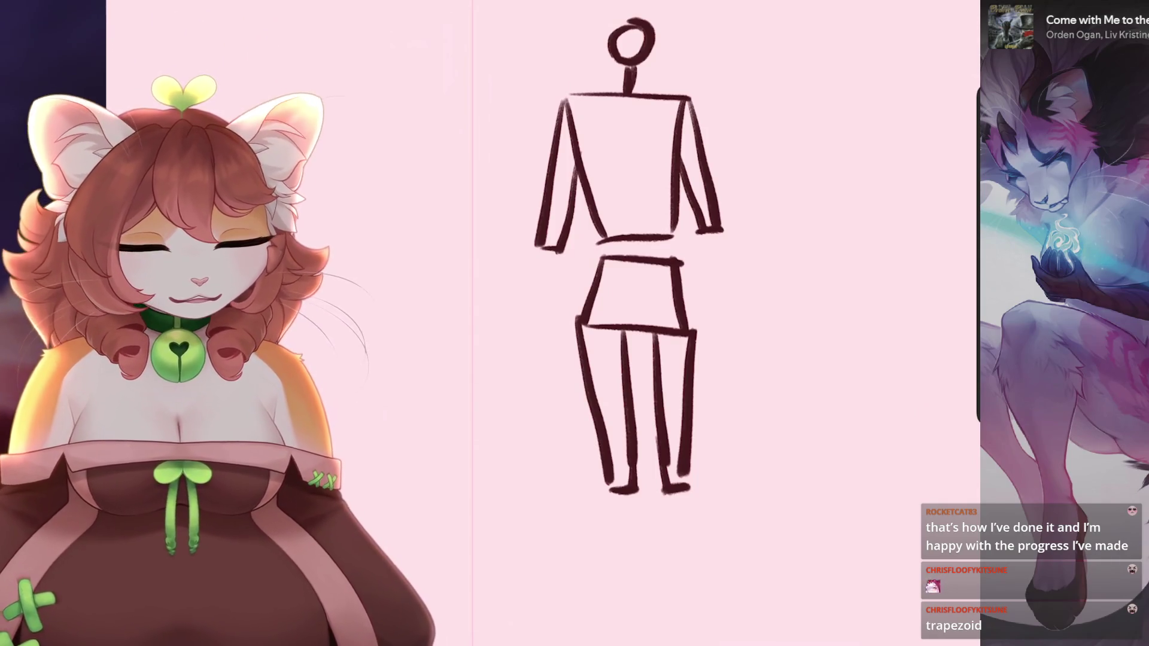
pyautogui.press('l')
pyautogui.moveTo(898, 69); pyautogui.dragTo(778, 70)
# - Delete the two figure sketch layers
pyautogui.click(928, 69)
pyautogui.click(929, 69)
pyautogui.moveTo(898, 70)
pyautogui.mouseDown()
pyautogui.moveTo(778, 69)
pyautogui.moveTo(897, 69)
pyautogui.mouseUp()
# - Select Layer 64, then Layer 44 inside the New group, and return to the canvas
pyautogui.click(819, 348)
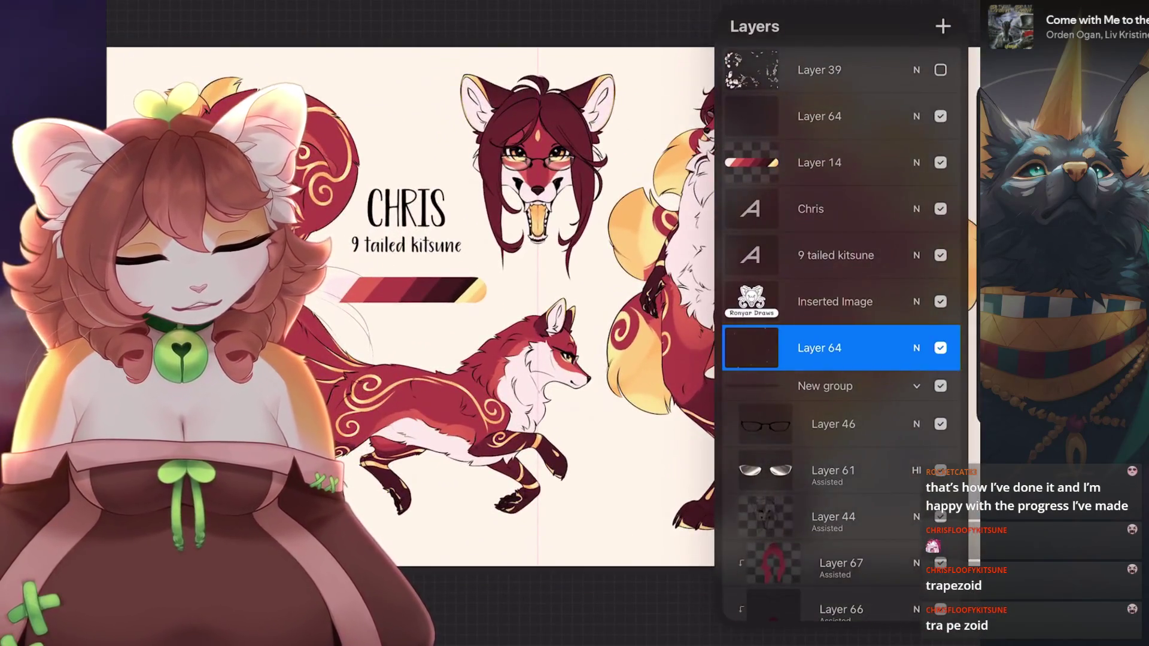
pyautogui.click(916, 386)
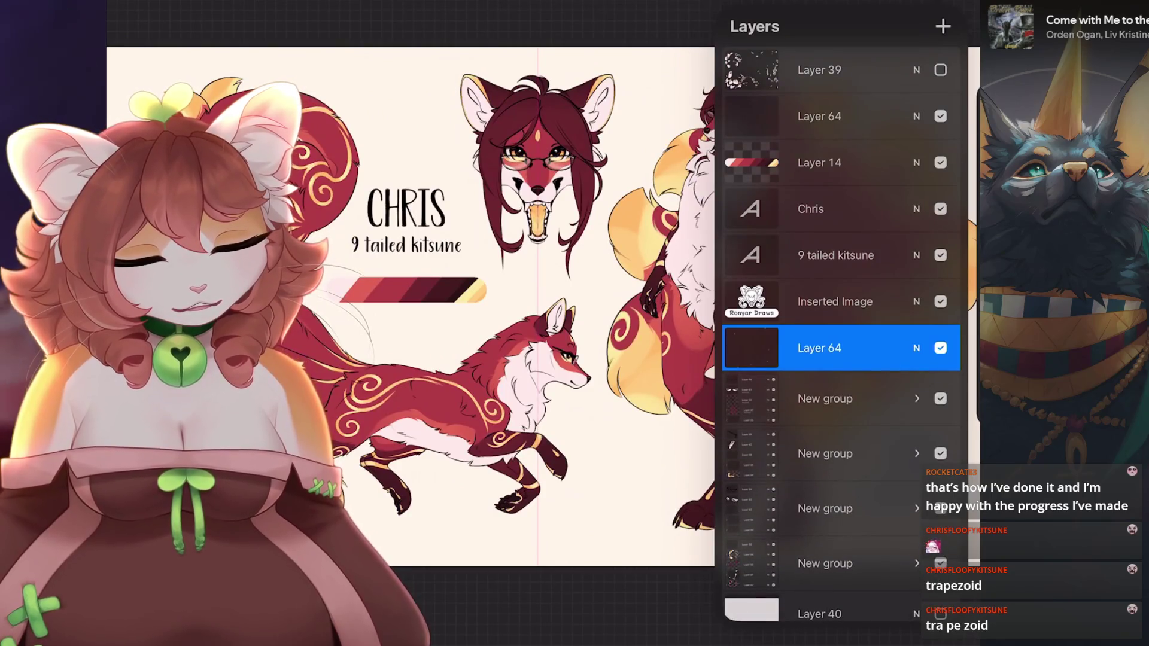
pyautogui.click(916, 398)
pyautogui.scroll(-3, 841, 359)
pyautogui.click(833, 375)
pyautogui.click(834, 374)
pyautogui.press('Escape')
pyautogui.press('Escape')
pyautogui.scroll(3, 539, 299)
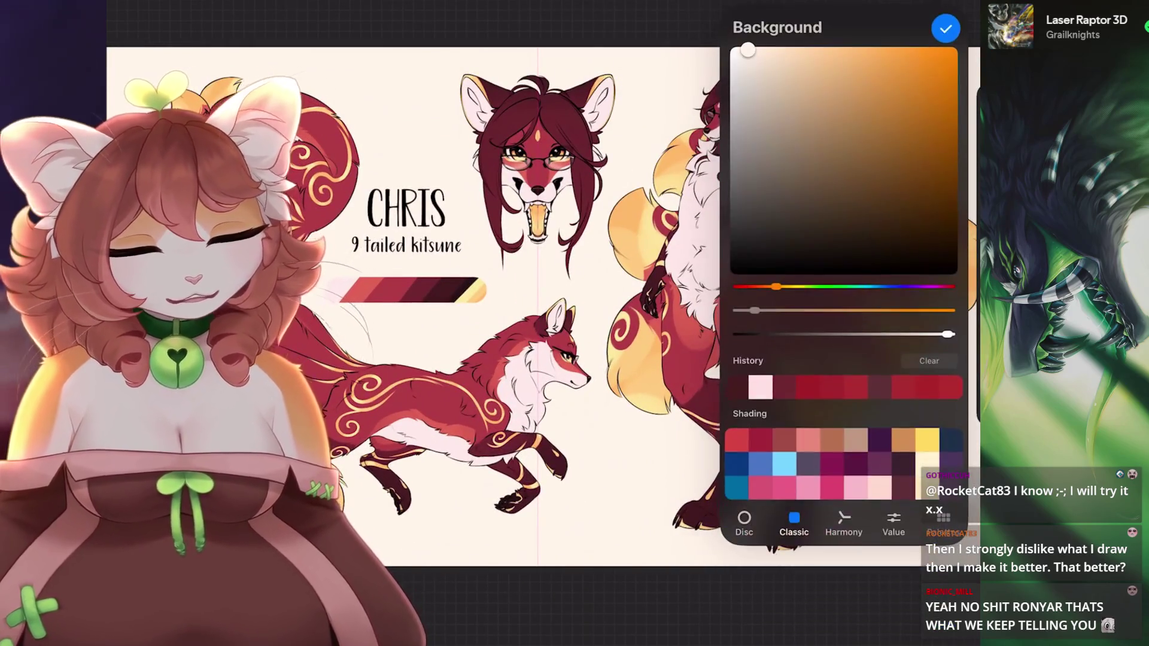
# - Revert the background brightness tweak to the cream tone, then pick a darker red brush colour
pyautogui.moveTo(947, 334); pyautogui.dragTo(949, 335)
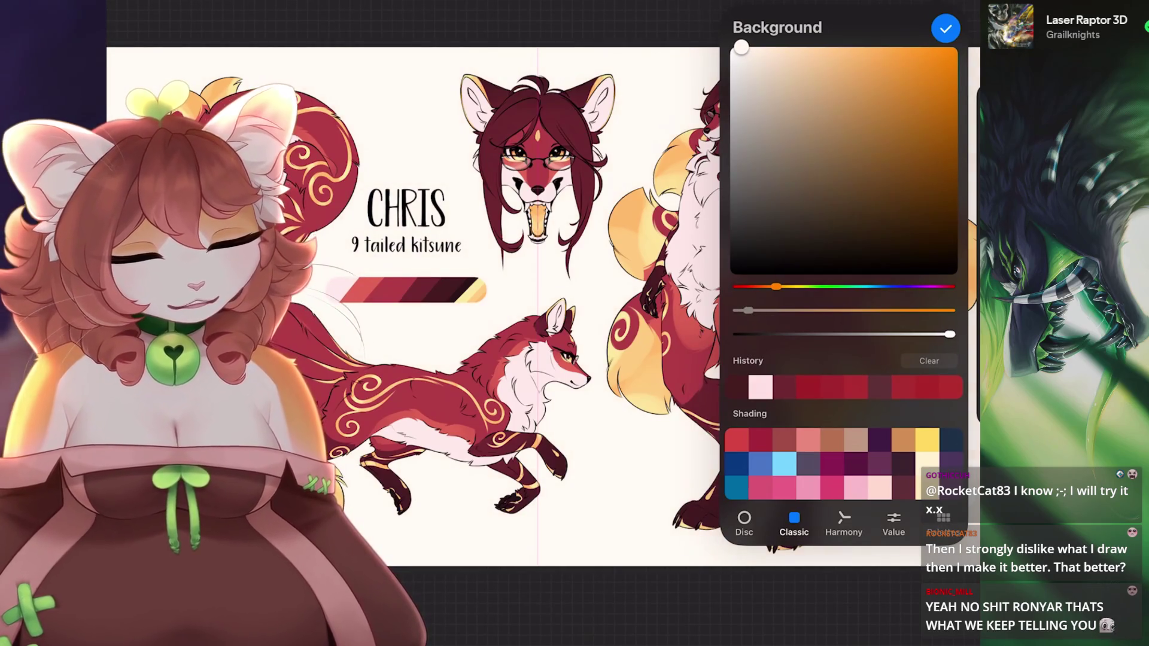
pyautogui.click(945, 28)
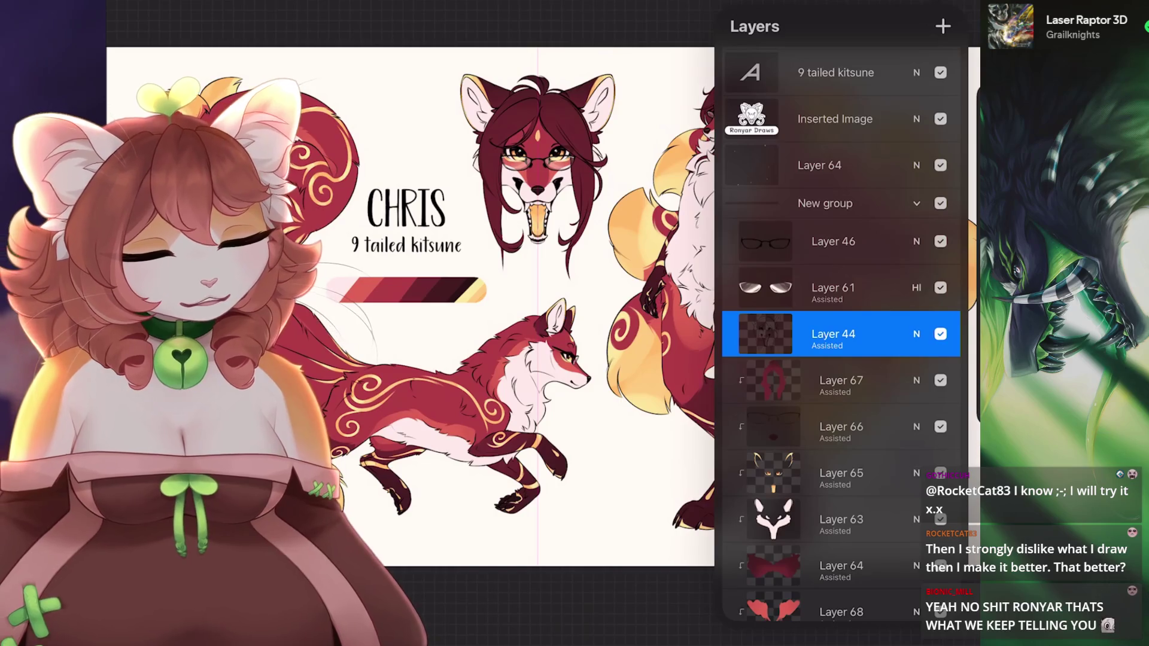
pyautogui.hotkey('ctrl', 'z')
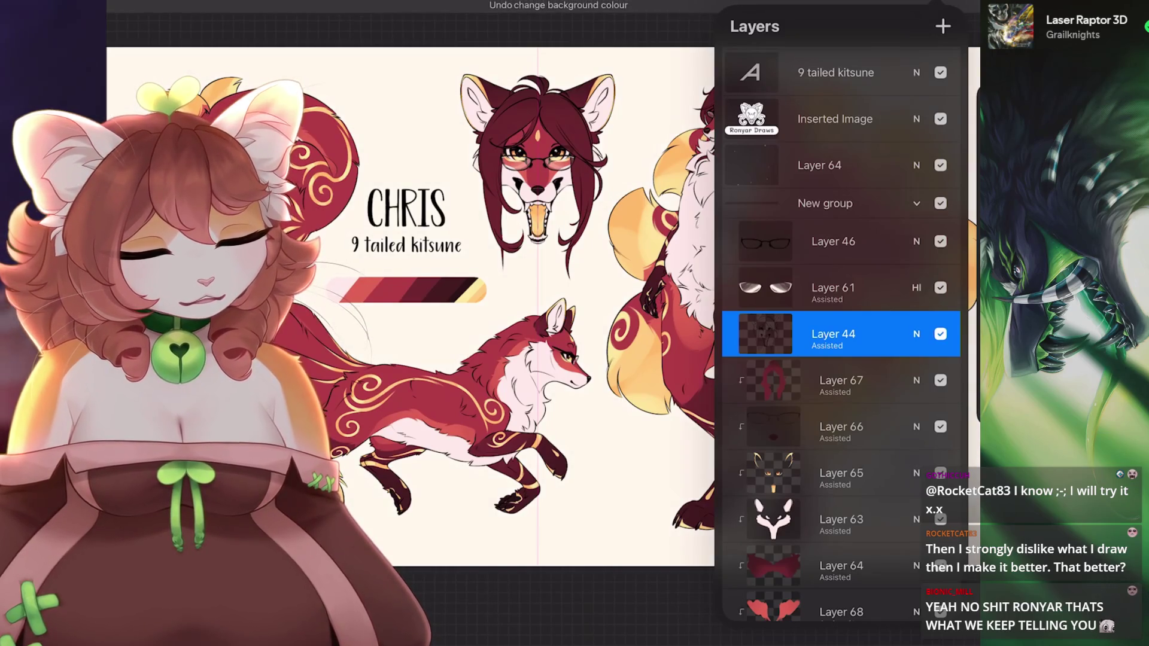
pyautogui.scroll(5, 539, 240)
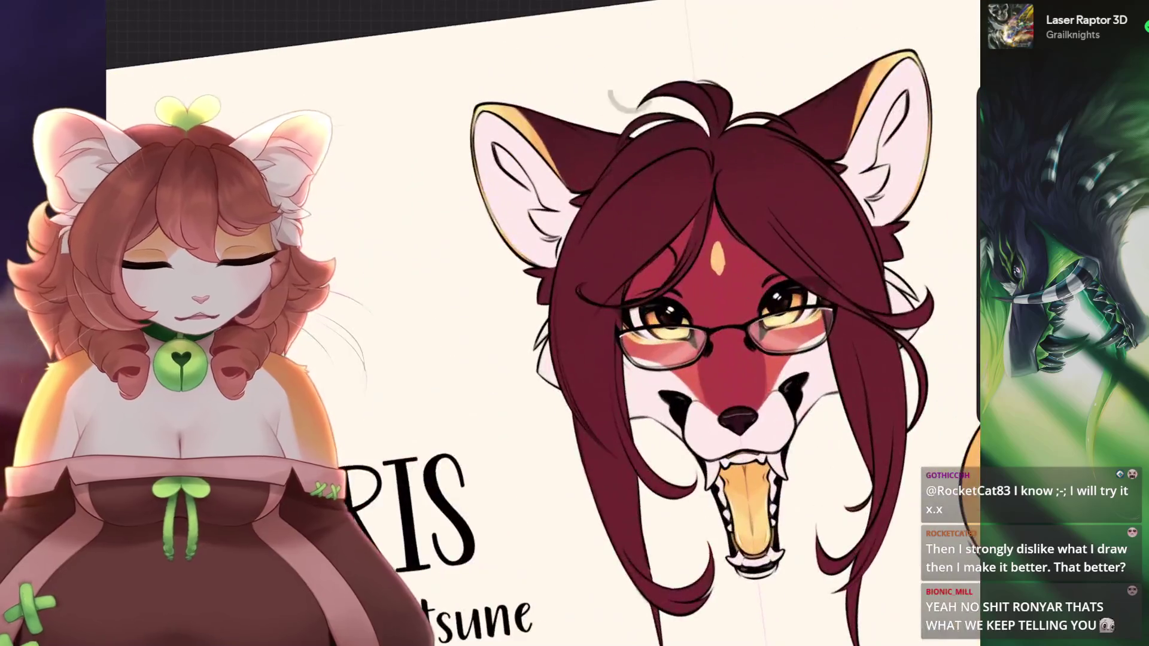
pyautogui.click(937, 3)
pyautogui.moveTo(857, 188); pyautogui.dragTo(880, 209)
pyautogui.click(796, 3)
pyautogui.scroll(-5, 718, 300)
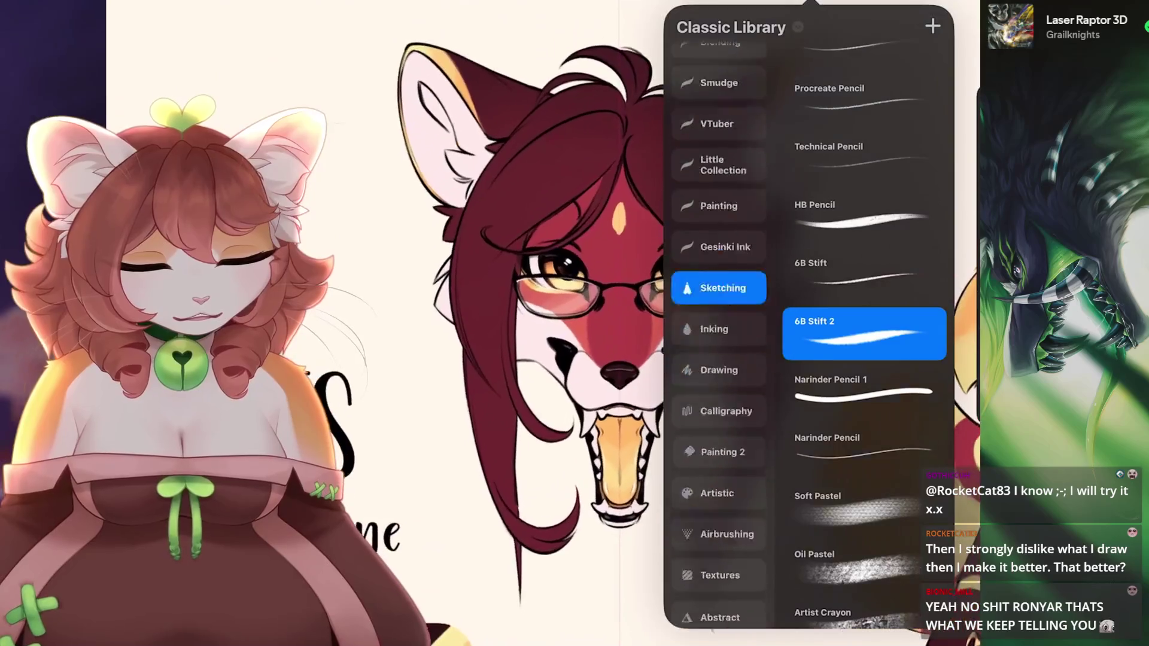
pyautogui.click(731, 439)
pyautogui.click(796, 3)
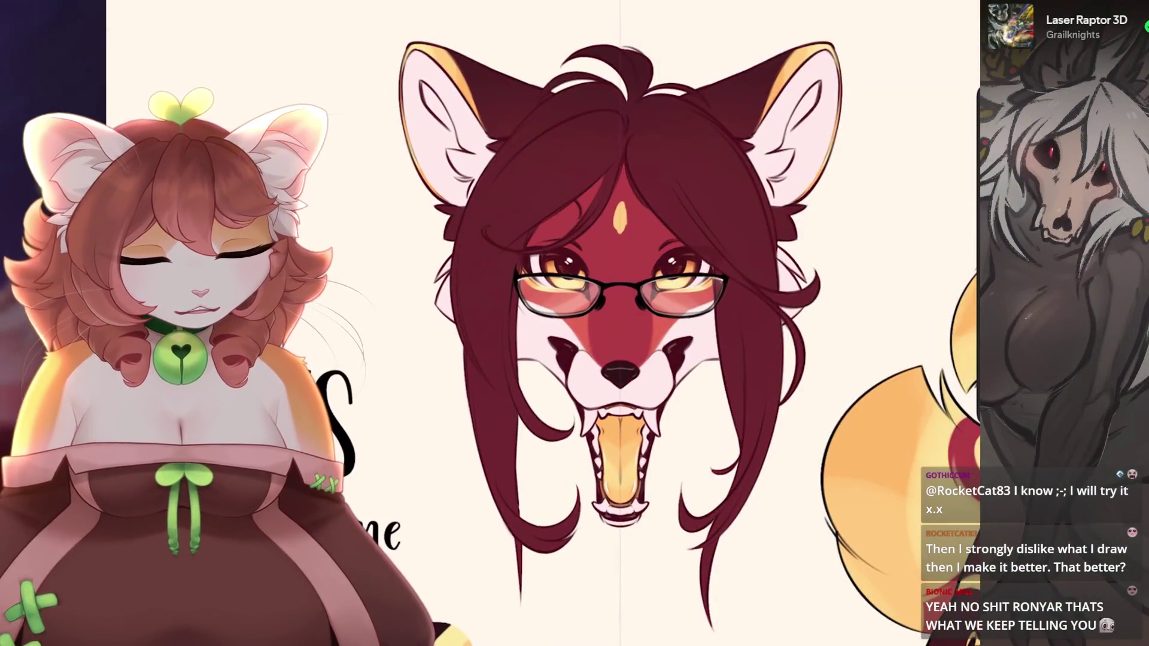
pyautogui.scroll(3, 599, 299)
pyautogui.click(936, 1)
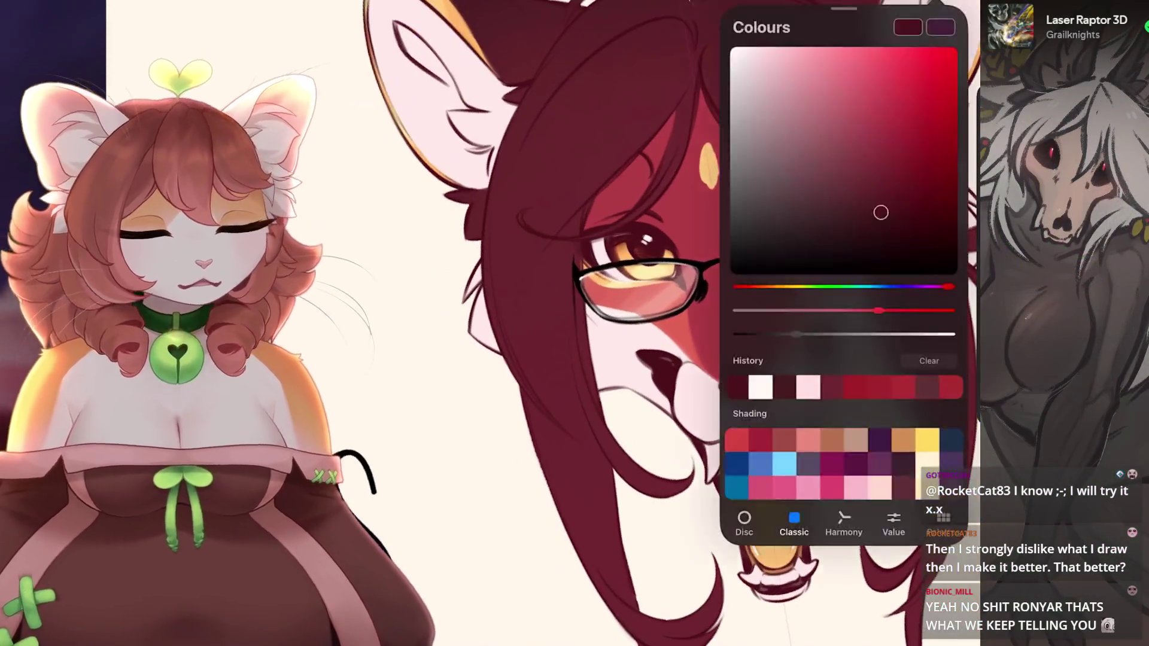
pyautogui.moveTo(881, 213)
pyautogui.mouseDown()
pyautogui.moveTo(878, 250)
pyautogui.moveTo(900, 231)
pyautogui.mouseUp()
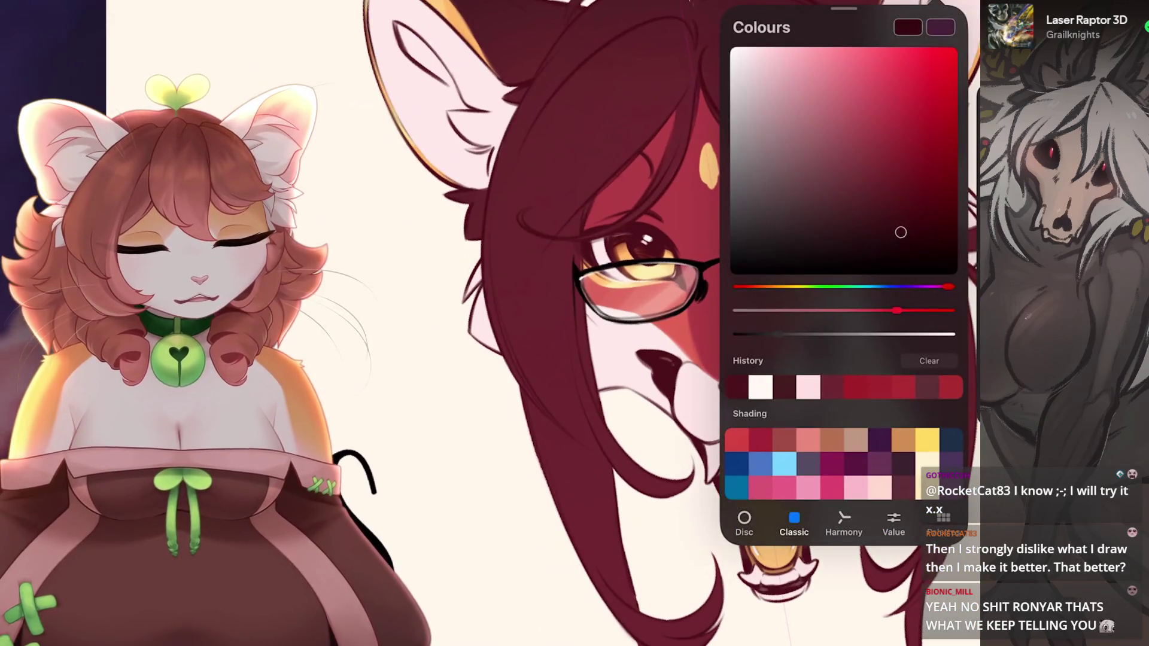
pyautogui.click(937, 1)
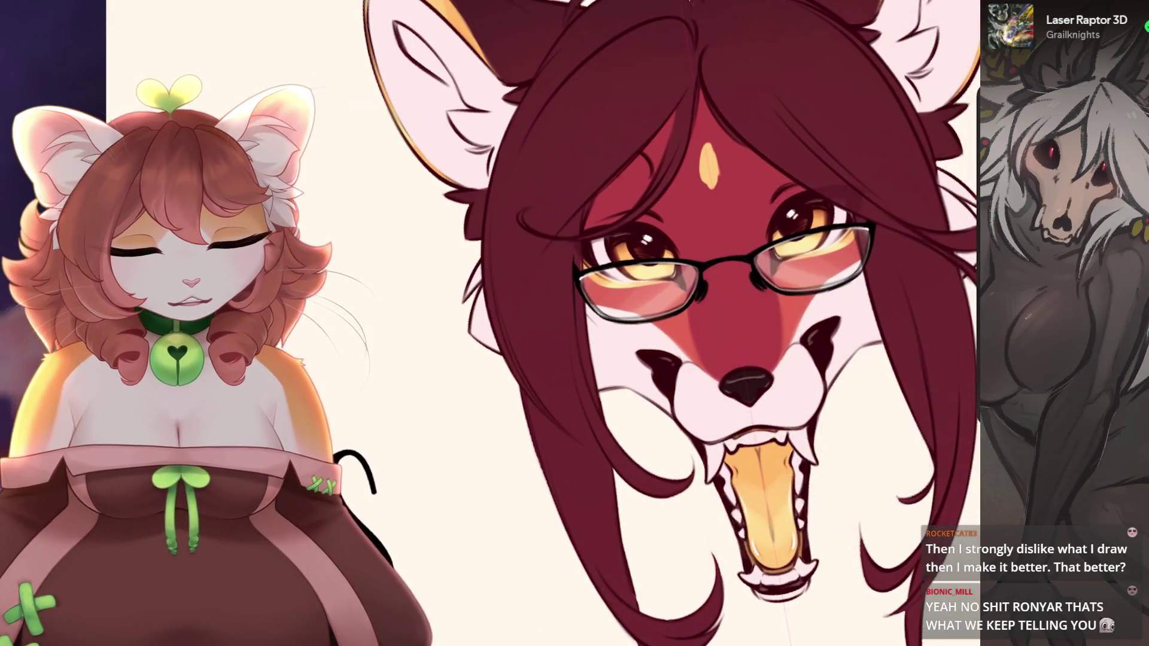
pyautogui.scroll(-5, 539, 324)
pyautogui.scroll(2, 539, 323)
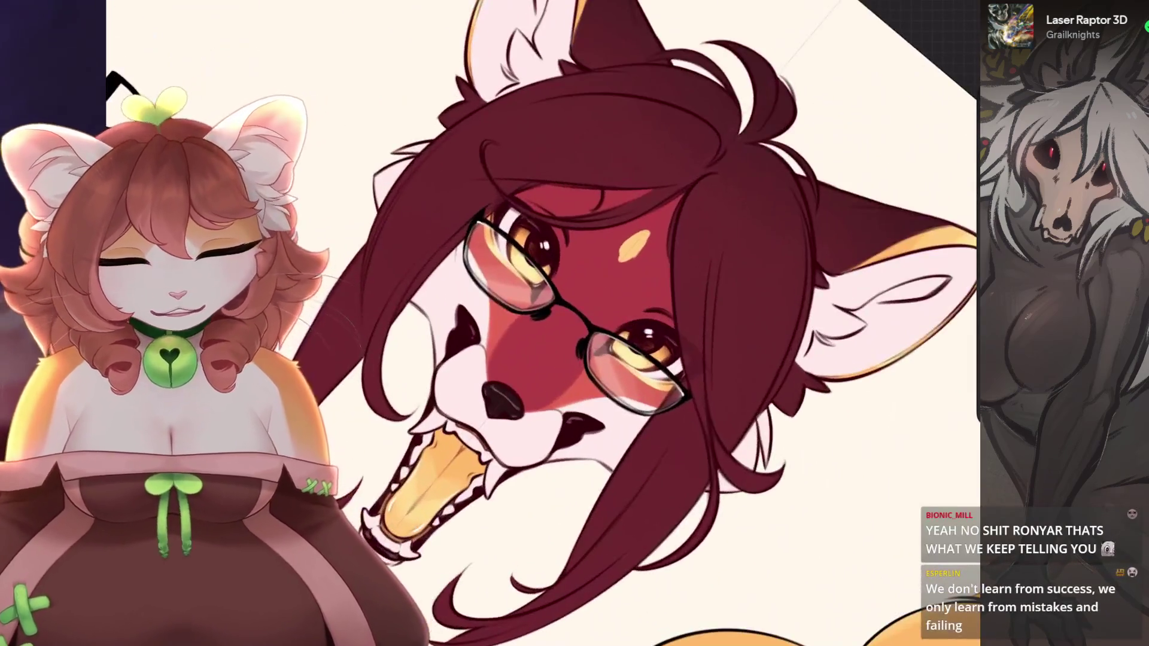
pyautogui.scroll(5, 538, 323)
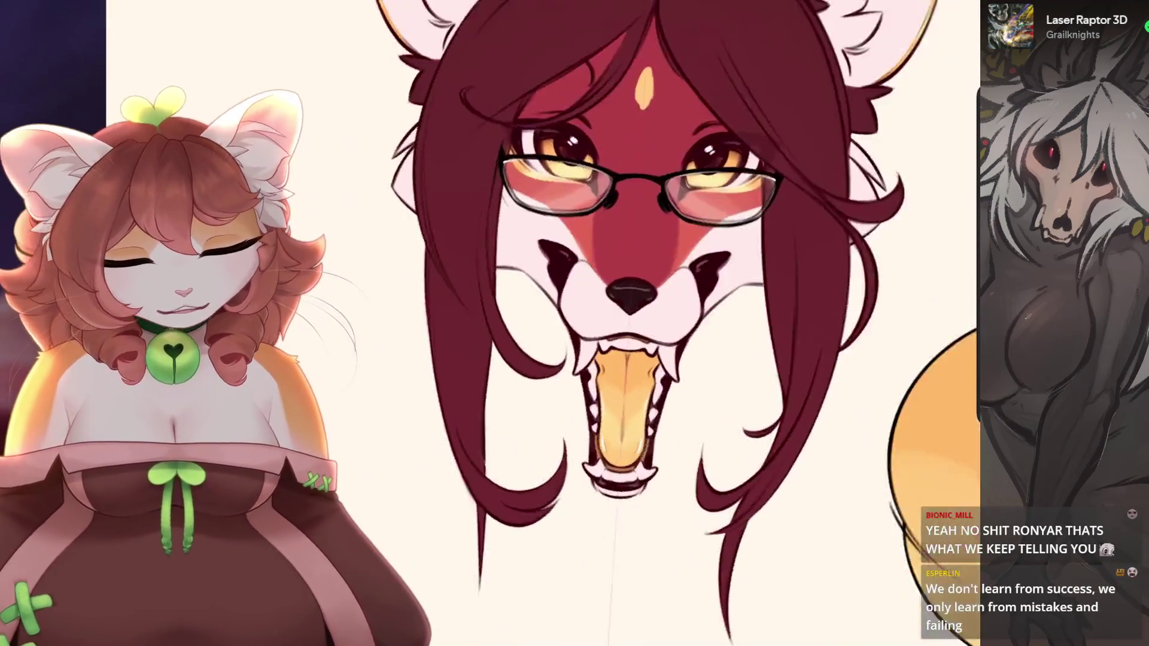
pyautogui.click(937, 2)
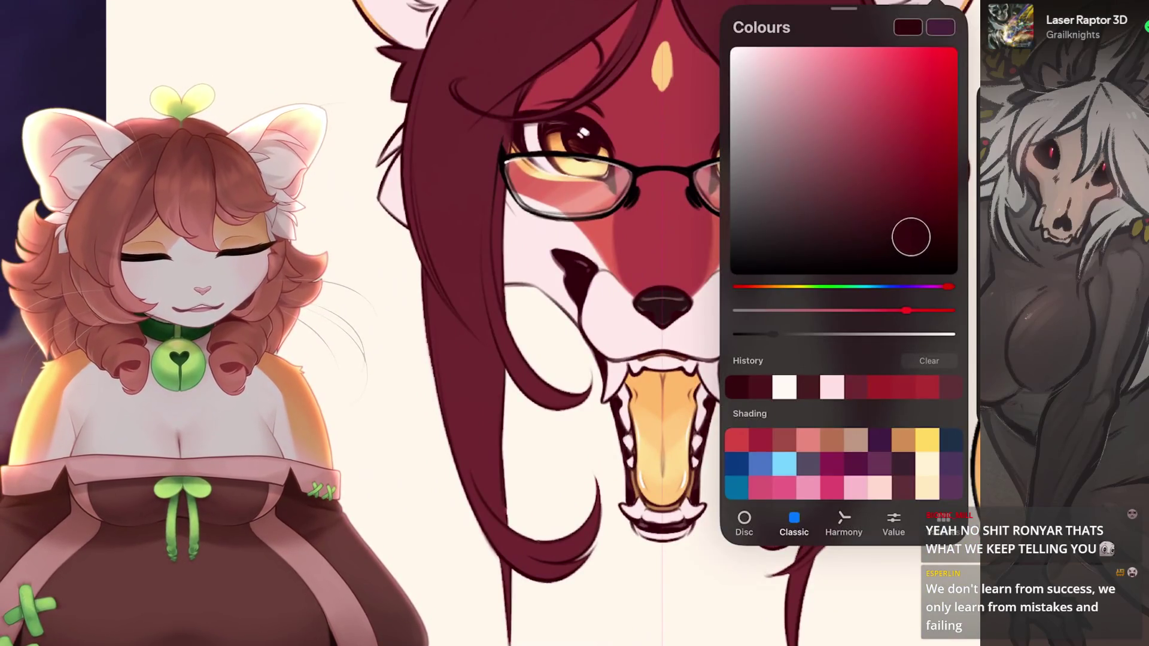
pyautogui.click(937, 2)
pyautogui.scroll(-5, 538, 324)
pyautogui.click(937, 2)
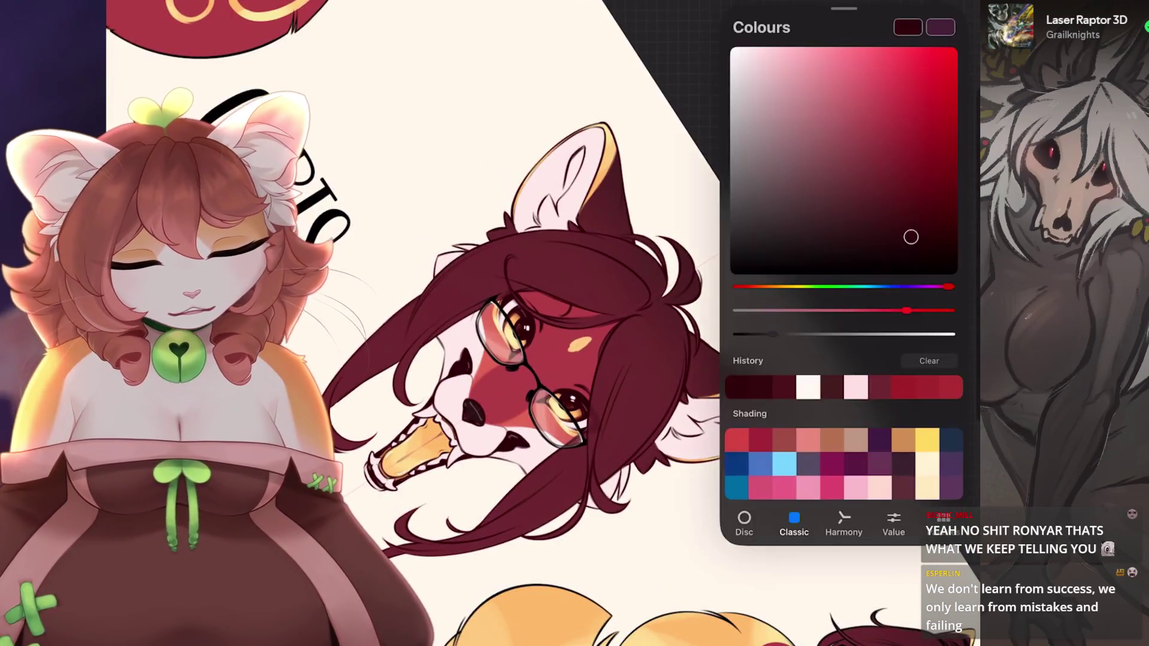
pyautogui.click(937, 2)
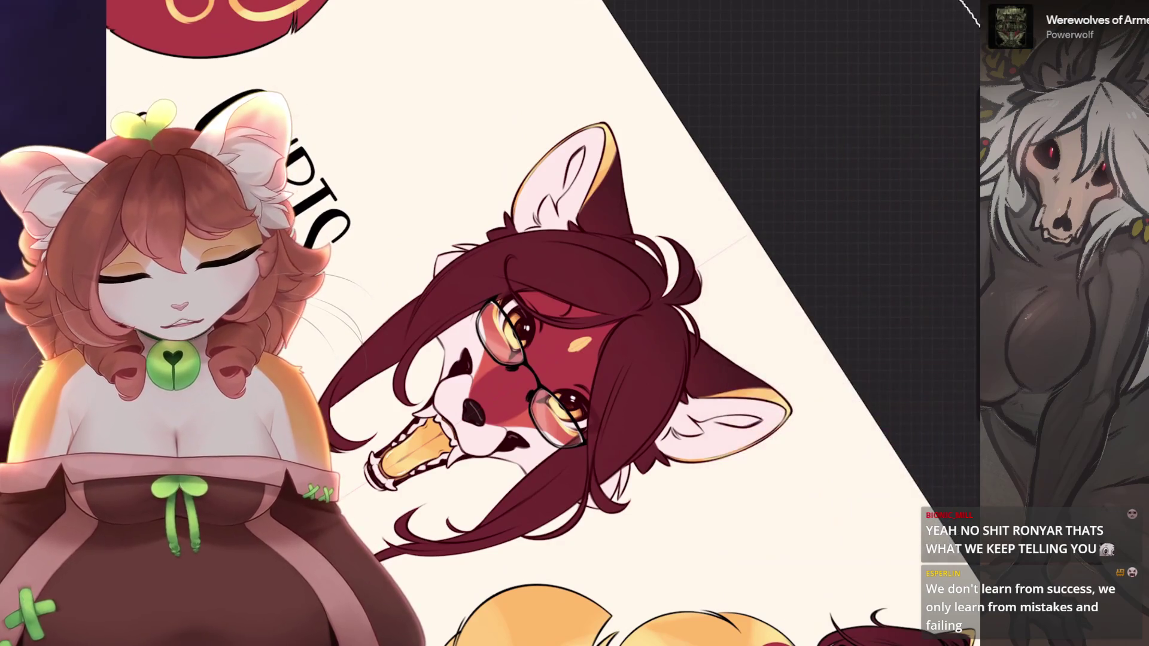
pyautogui.scroll(5, 539, 323)
pyautogui.click(937, 1)
pyautogui.moveTo(914, 233); pyautogui.dragTo(938, 252)
pyautogui.scroll(5, 737, 280)
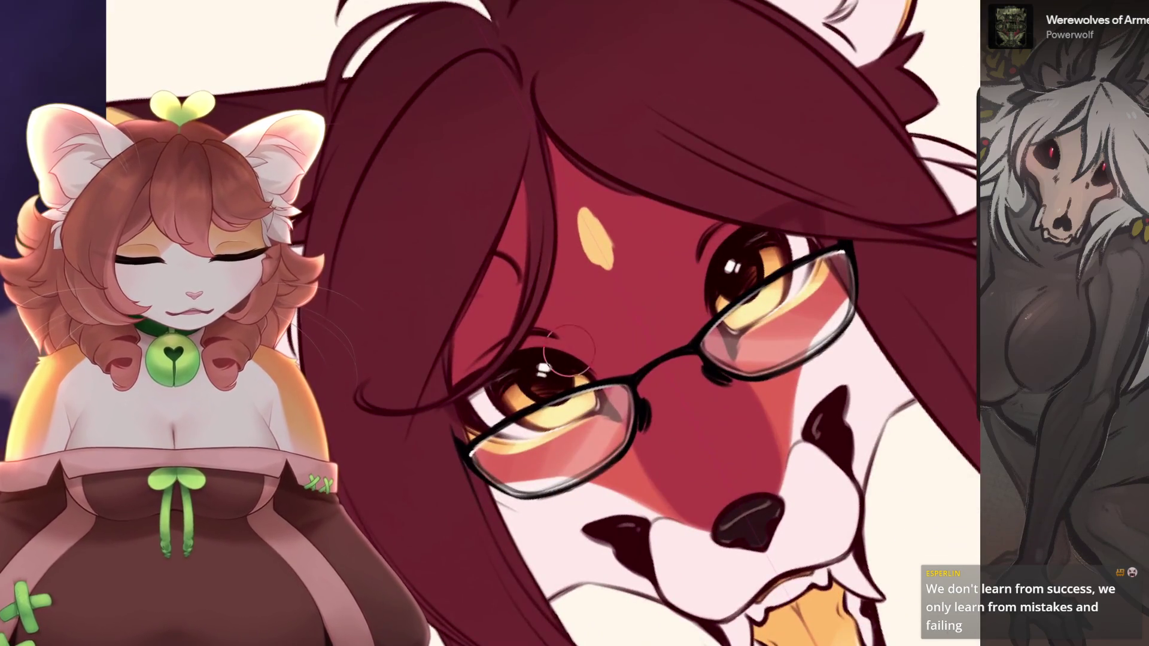
pyautogui.scroll(2, 556, 365)
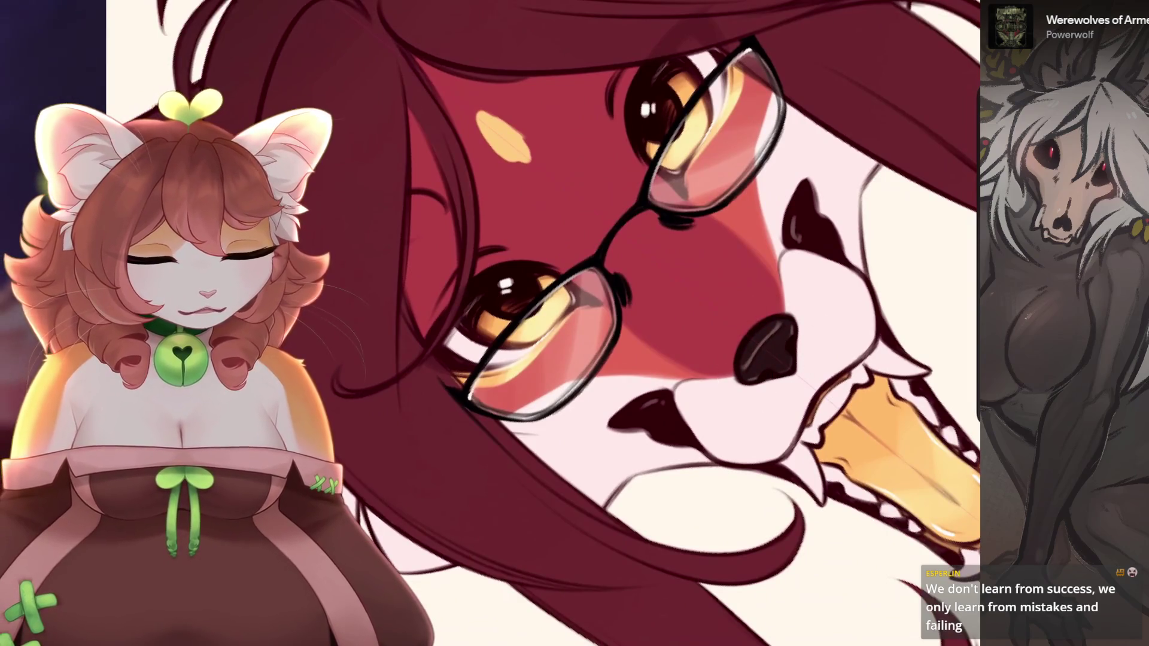
pyautogui.scroll(-5, 598, 323)
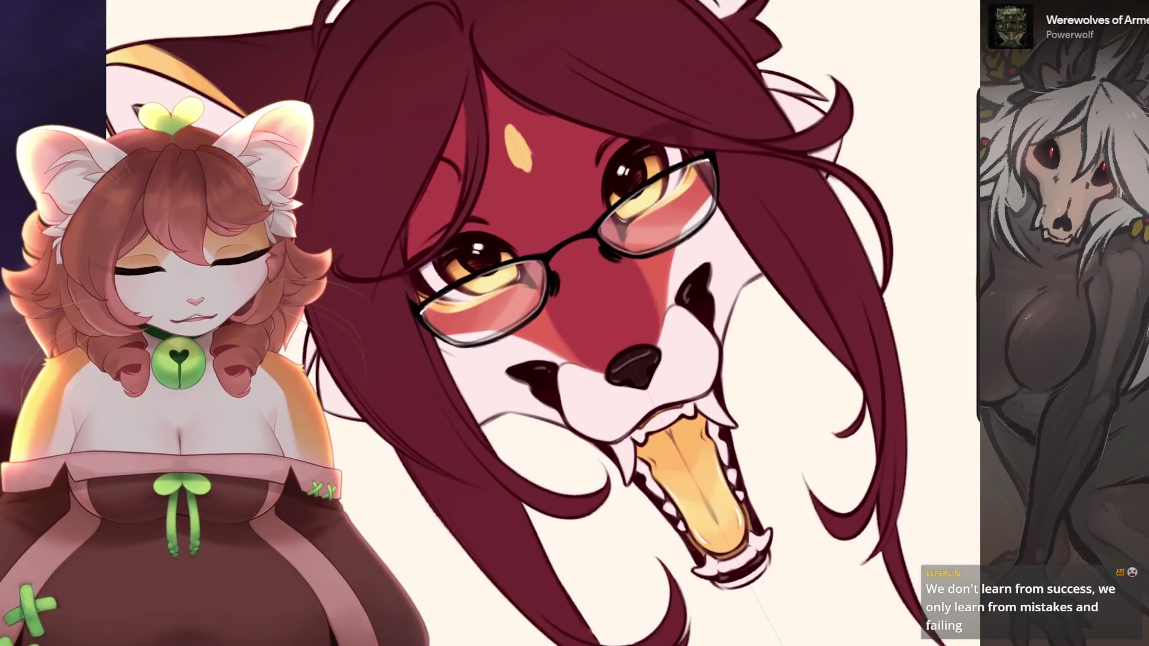
pyautogui.hotkey('ctrl', '0')
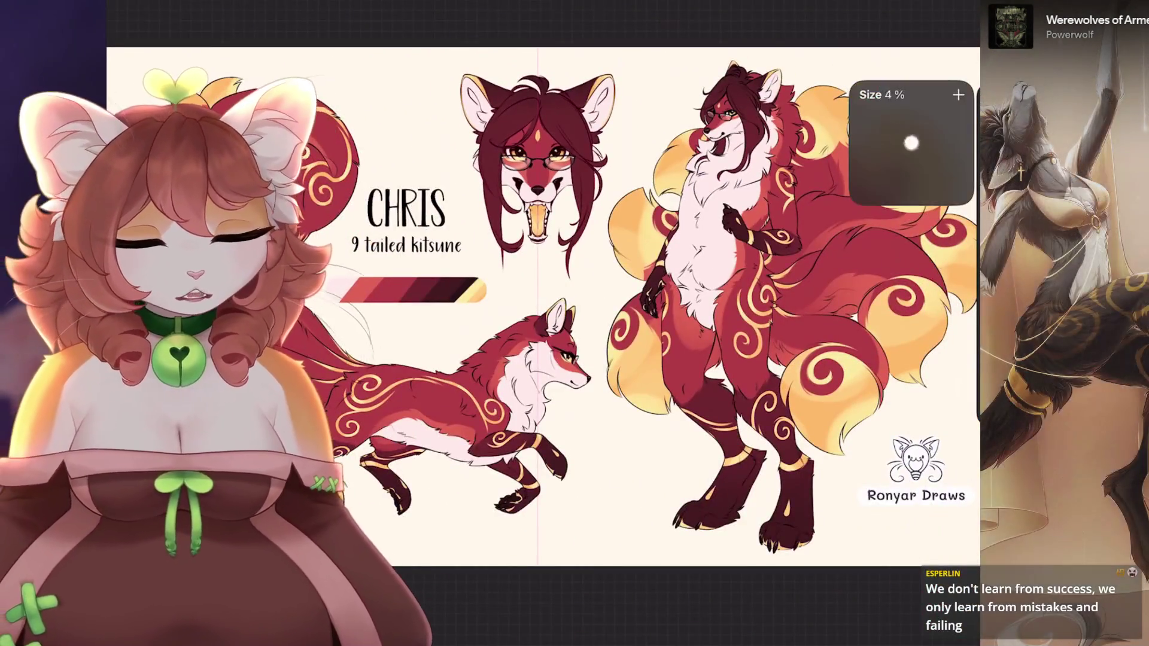
# - Fit the whole CHRIS sheet on screen and select Layer 46 holding the glasses
pyautogui.scroll(5, 712, 136)
pyautogui.hotkey('ctrl', '0')
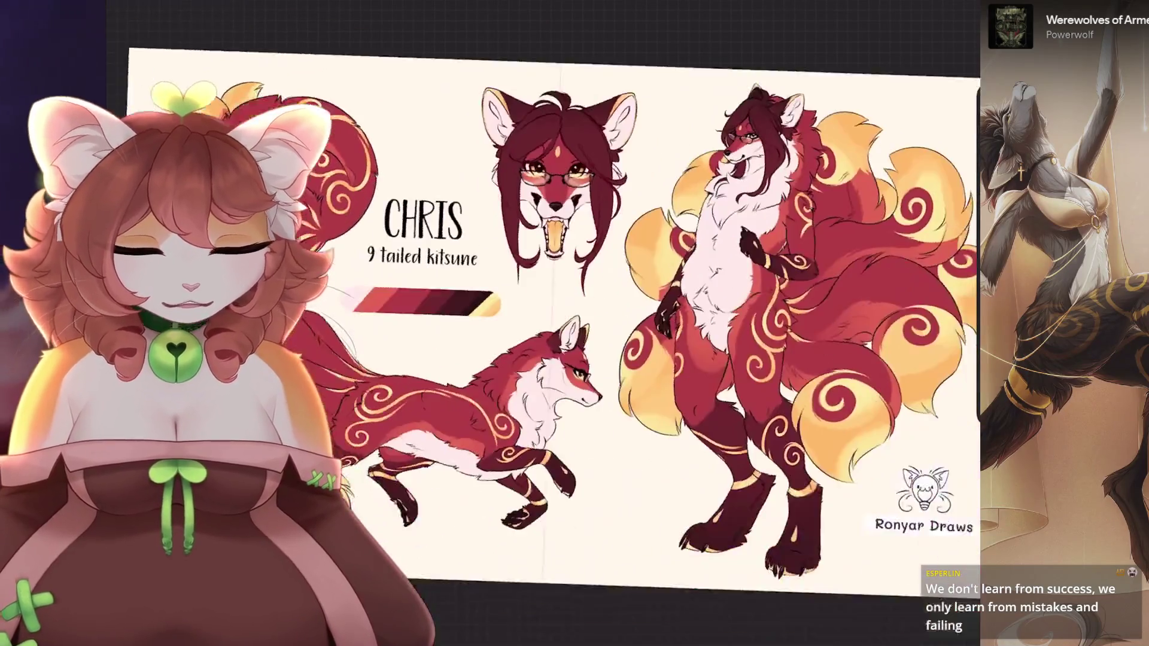
pyautogui.press('l')
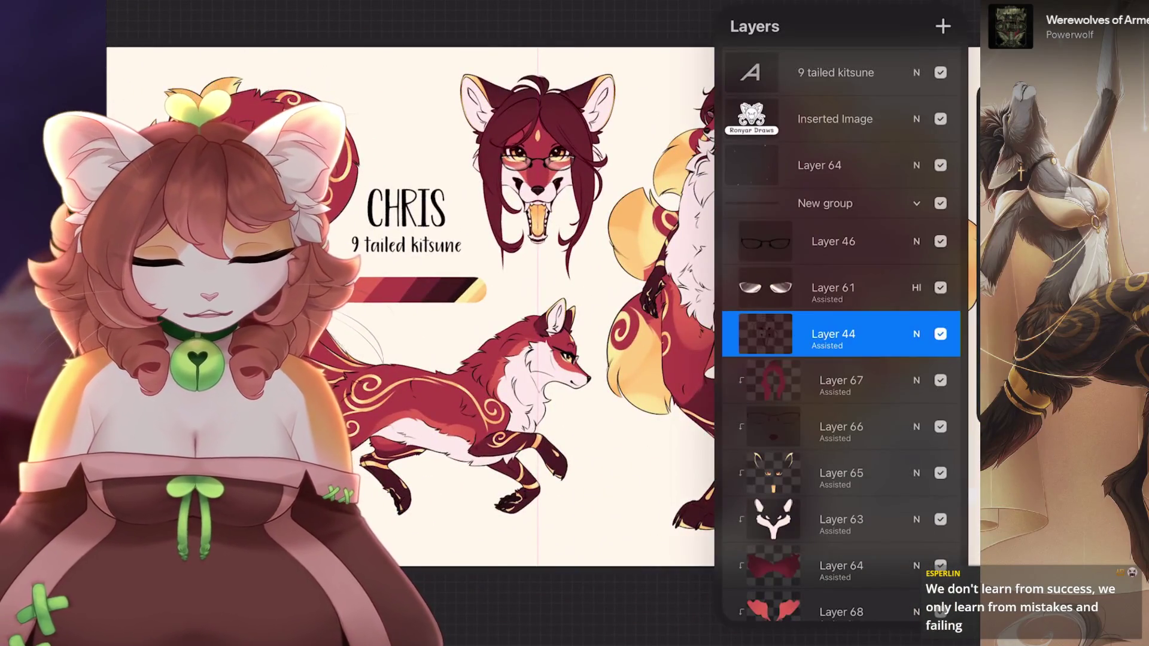
pyautogui.click(765, 241)
pyautogui.press('Escape')
pyautogui.scroll(5, 538, 179)
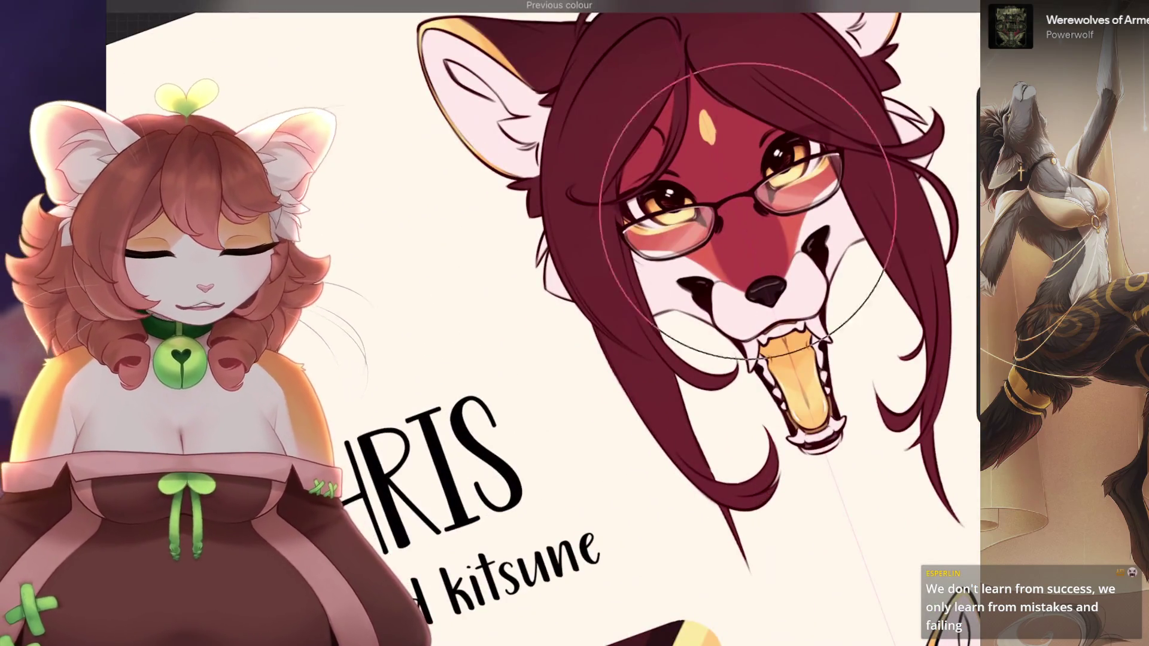
pyautogui.scroll(-2, 599, 323)
pyautogui.scroll(2, 598, 323)
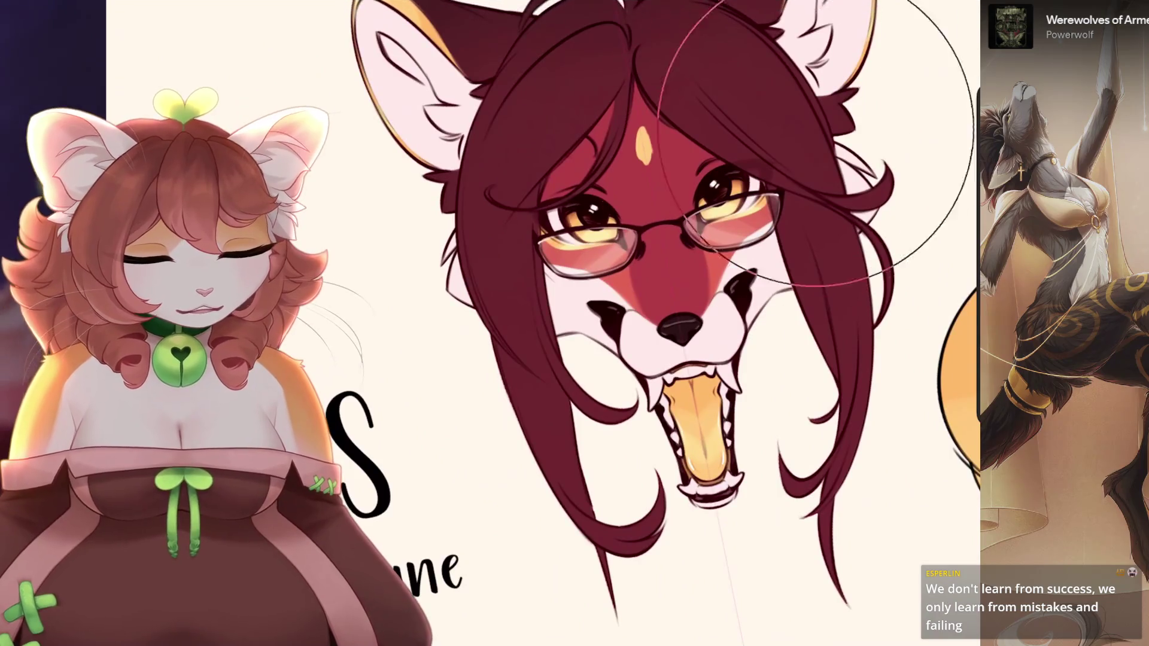
pyautogui.scroll(-1, 556, 237)
pyautogui.scroll(-5, 555, 237)
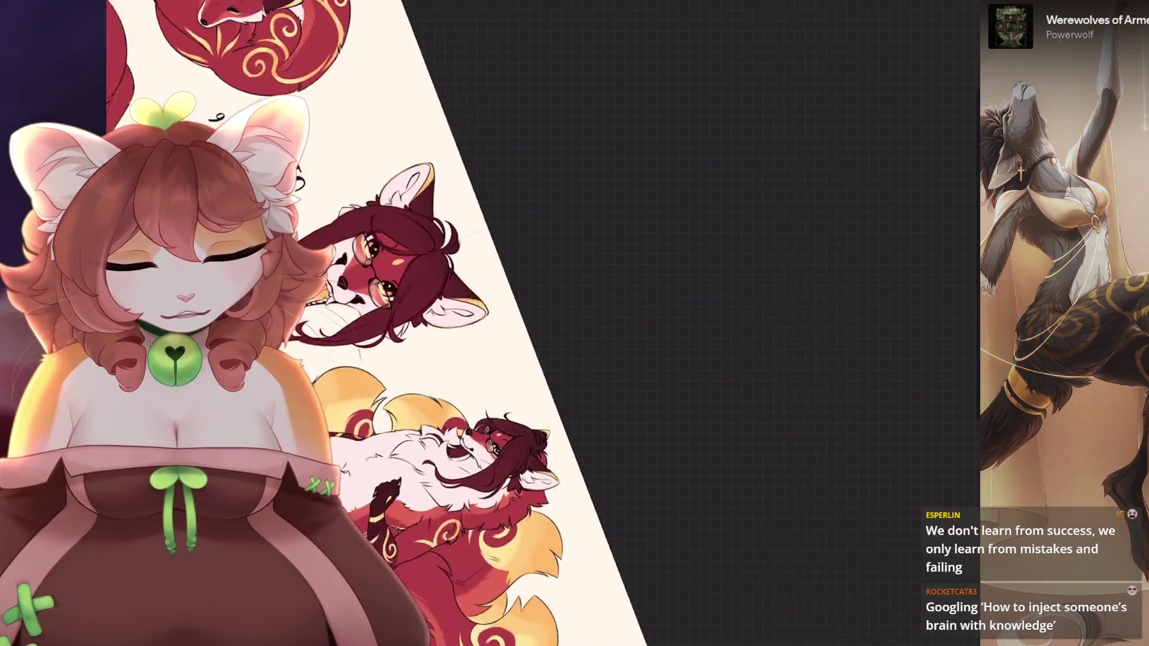
pyautogui.scroll(3, 574, 323)
# - Group the chosen head layers into a new group, then select Layer 48
pyautogui.press('l')
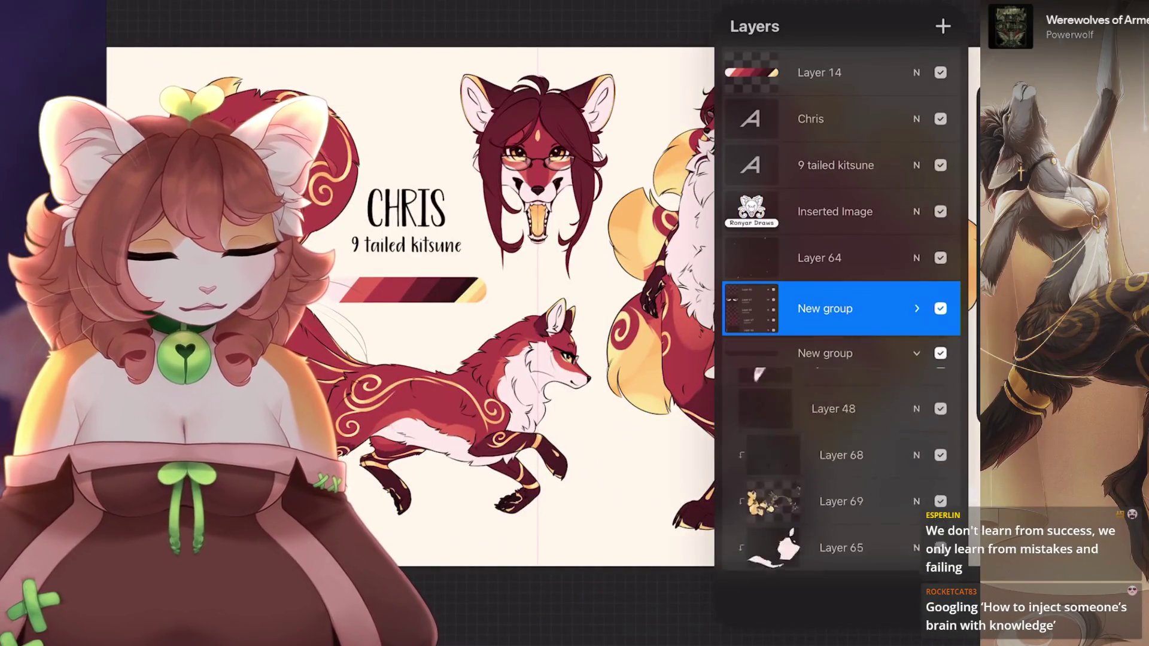
pyautogui.click(833, 389)
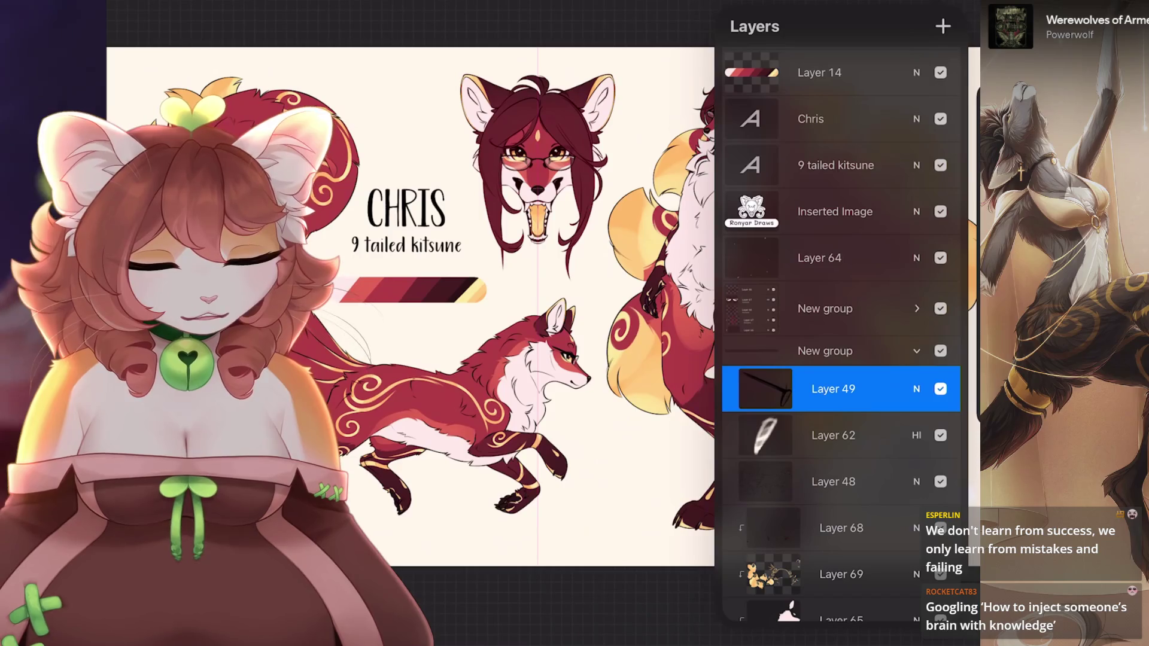
pyautogui.click(833, 482)
pyautogui.click(833, 481)
pyautogui.scroll(2, 419, 299)
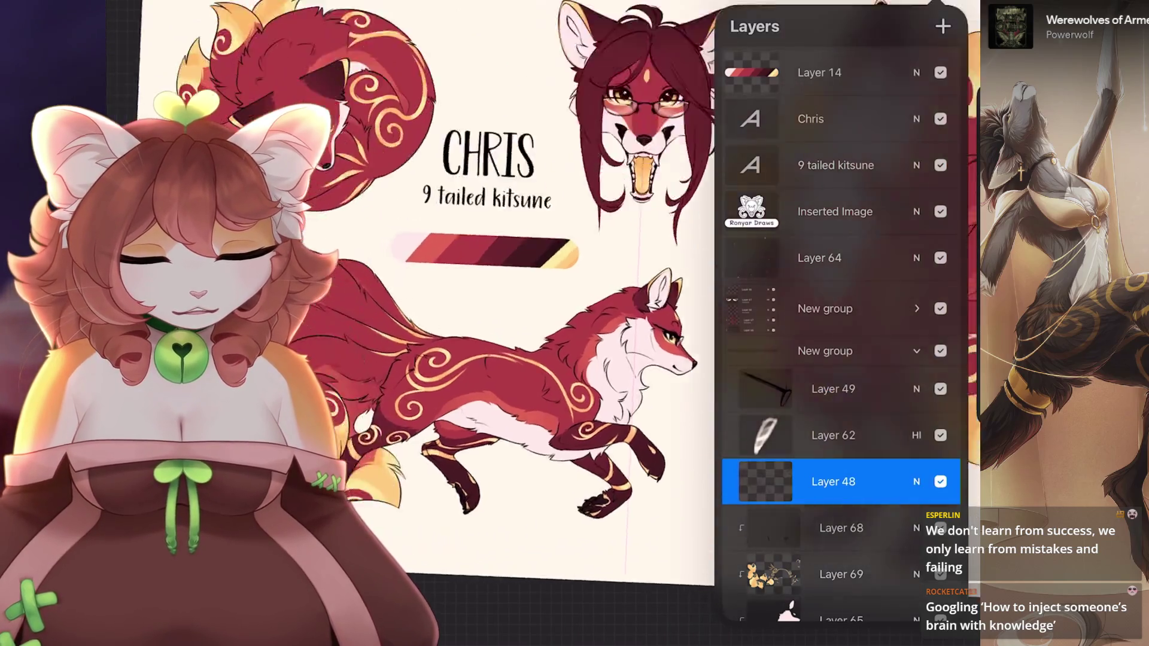
pyautogui.scroll(2, 479, 269)
pyautogui.press('l')
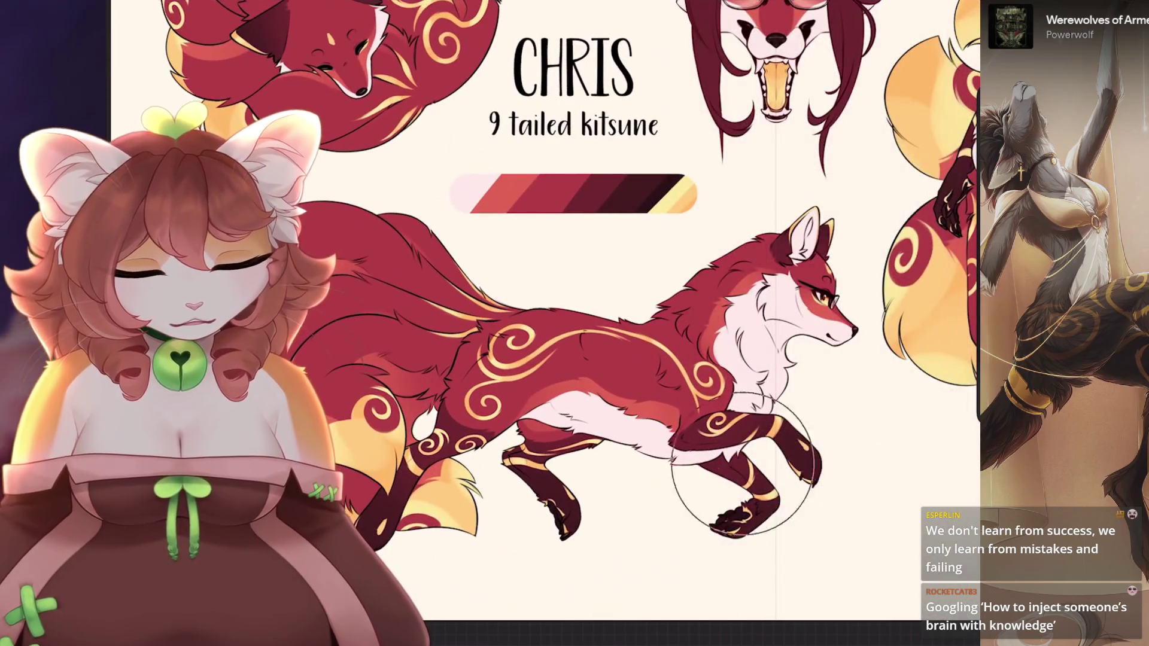
# - Make the brush much larger and look over the reference sheet
pyautogui.press(']')
pyautogui.press(']')
pyautogui.press(']')
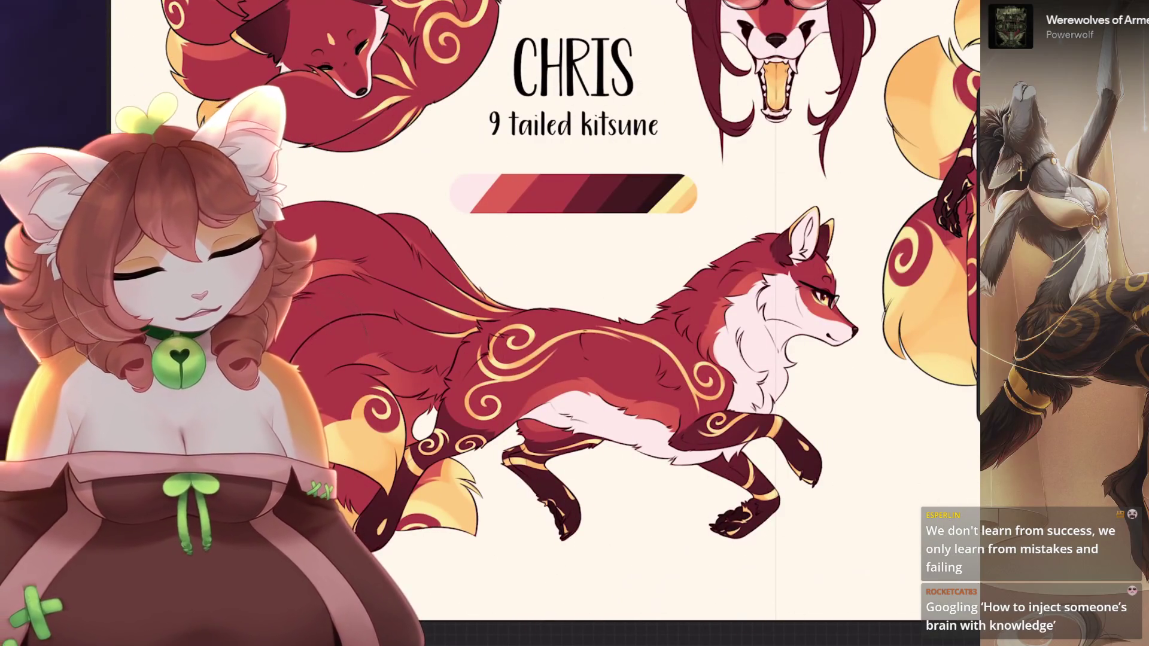
pyautogui.scroll(4, 857, 258)
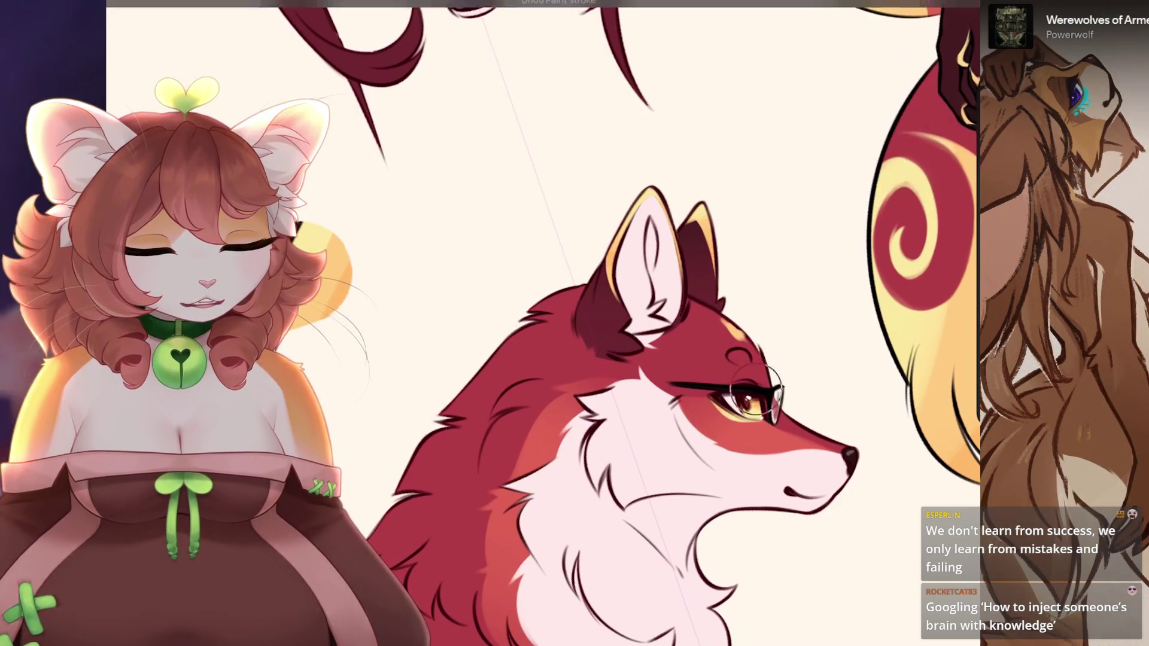
pyautogui.scroll(-5, 658, 335)
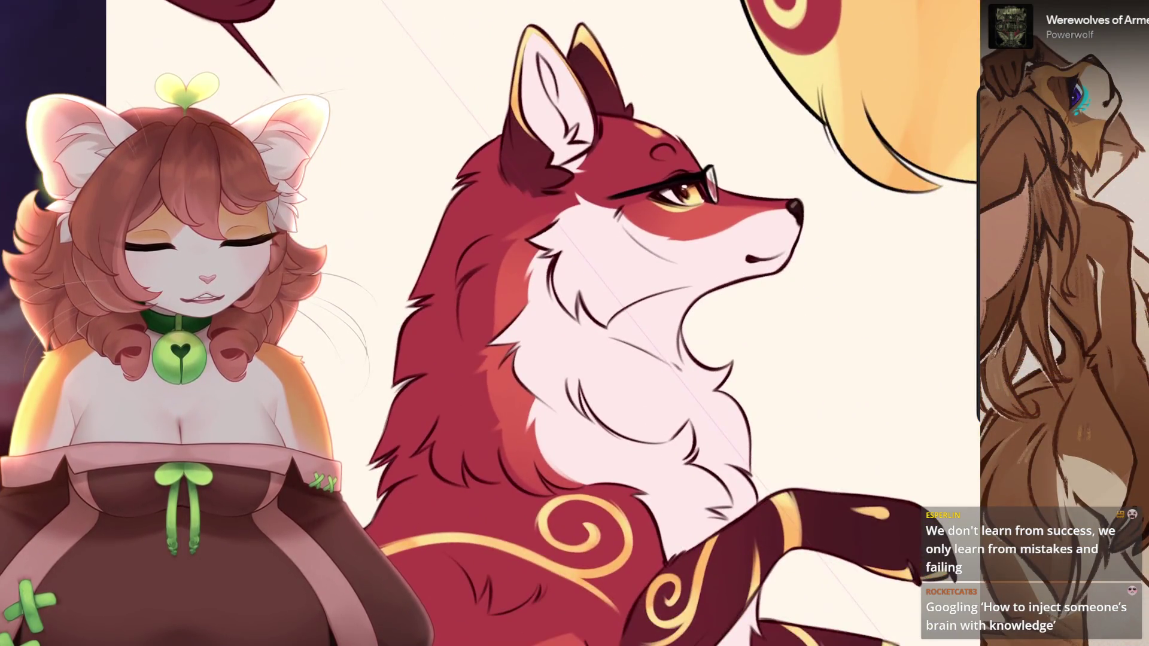
pyautogui.scroll(-5, 598, 323)
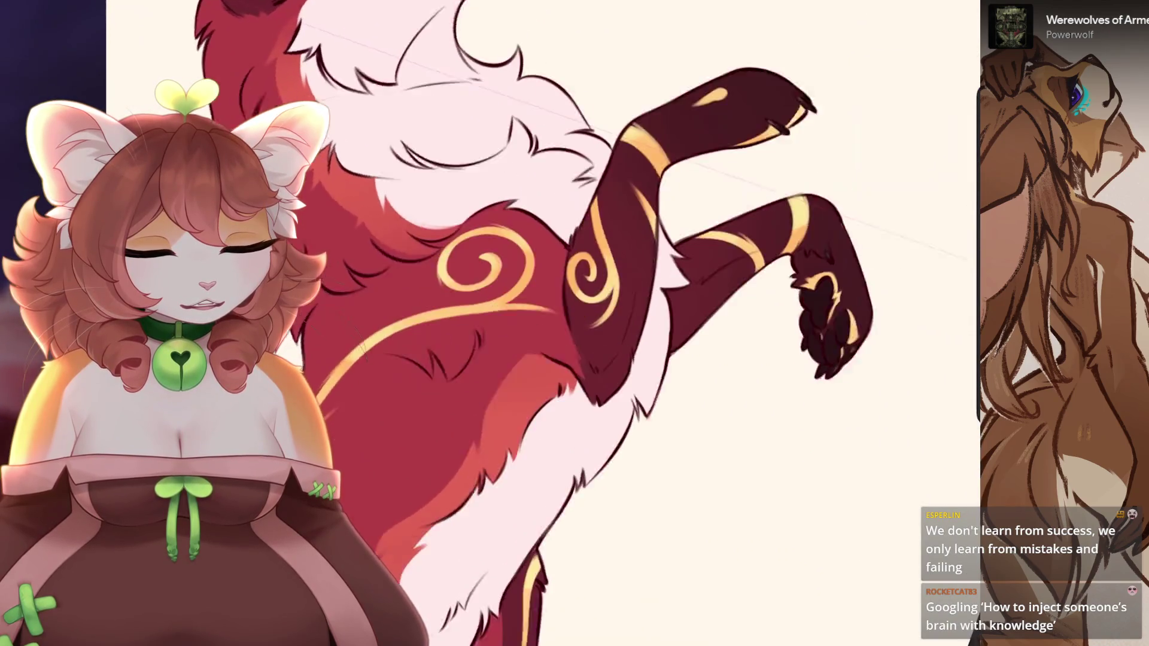
pyautogui.scroll(-2, 777, 334)
pyautogui.scroll(-5, 777, 333)
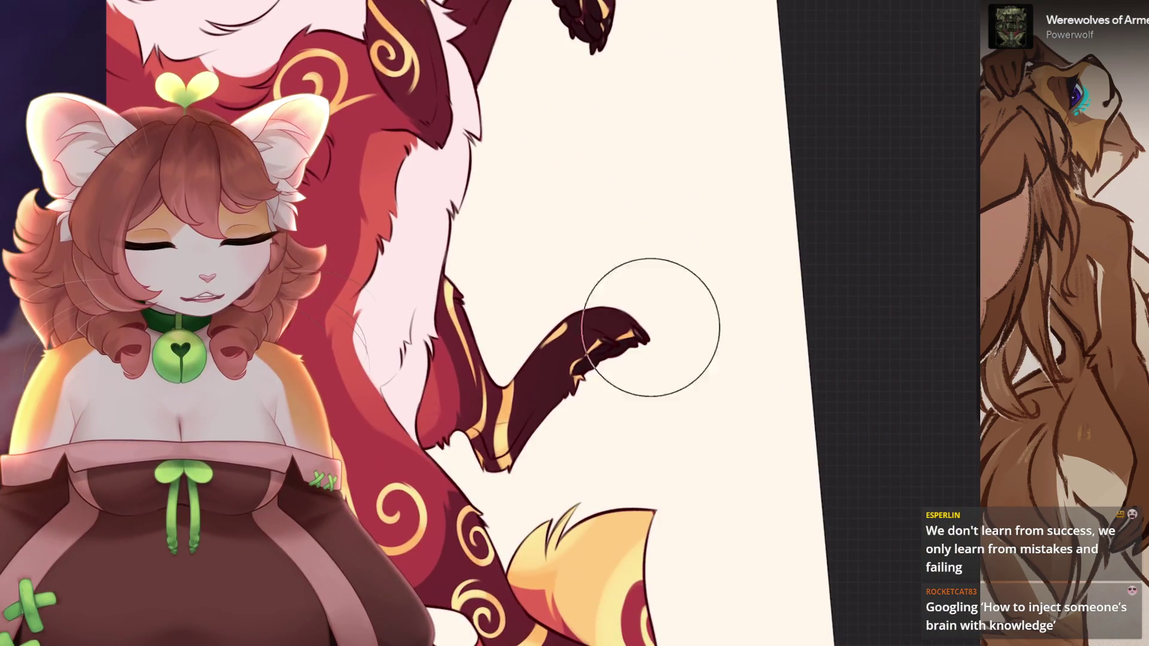
pyautogui.scroll(-5, 651, 327)
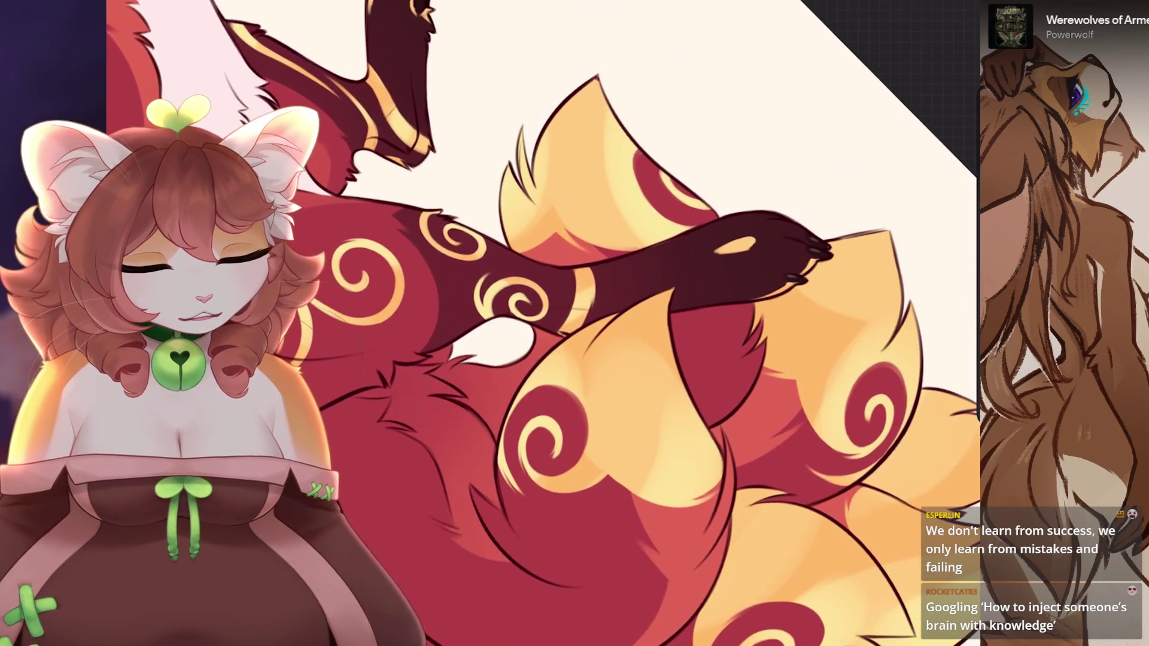
pyautogui.scroll(-5, 539, 323)
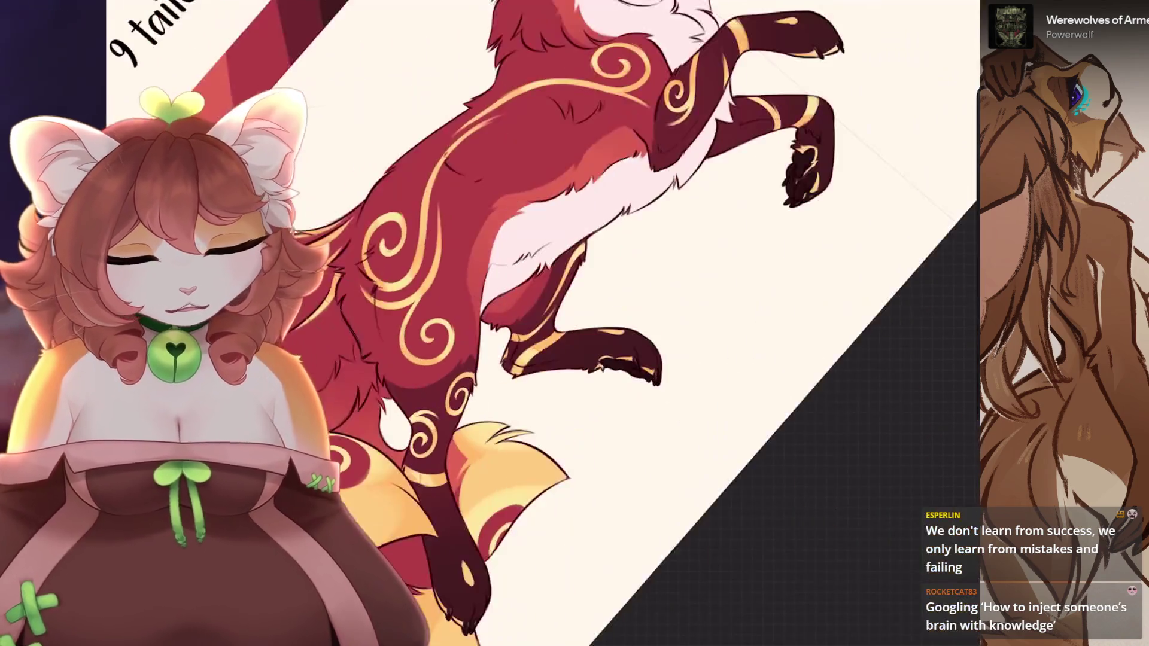
pyautogui.scroll(3, 538, 323)
pyautogui.press('l')
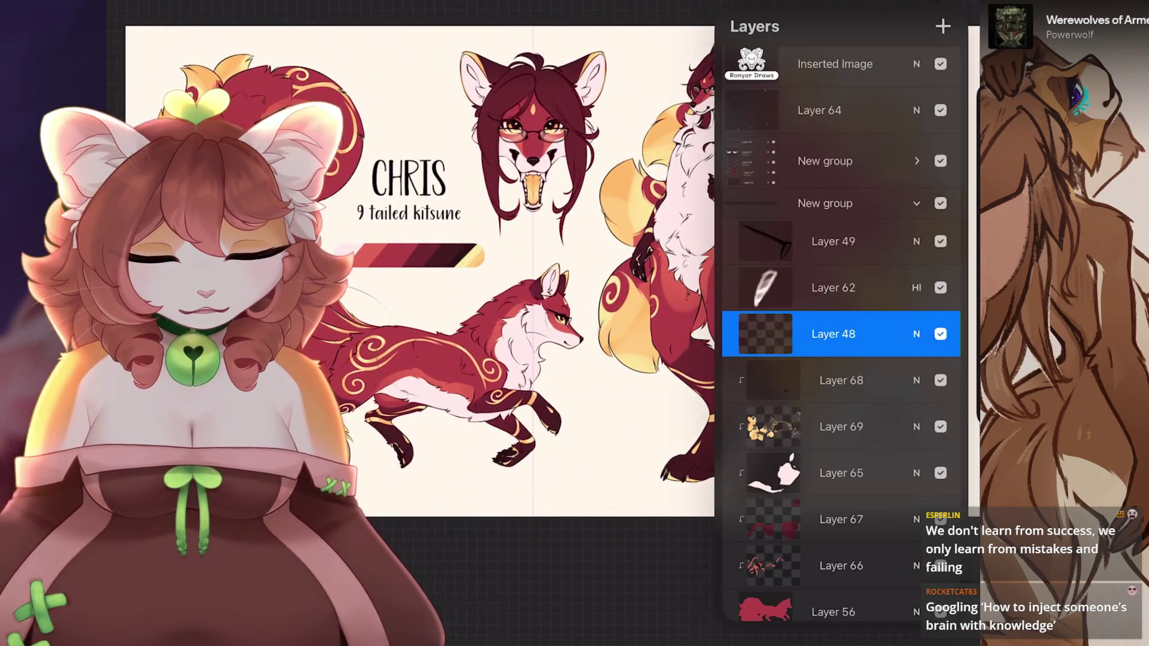
# - Select Layer 49 above Layer 48, then zoom in on the fox head and back out
pyautogui.click(833, 242)
pyautogui.click(833, 241)
pyautogui.scroll(3, 419, 299)
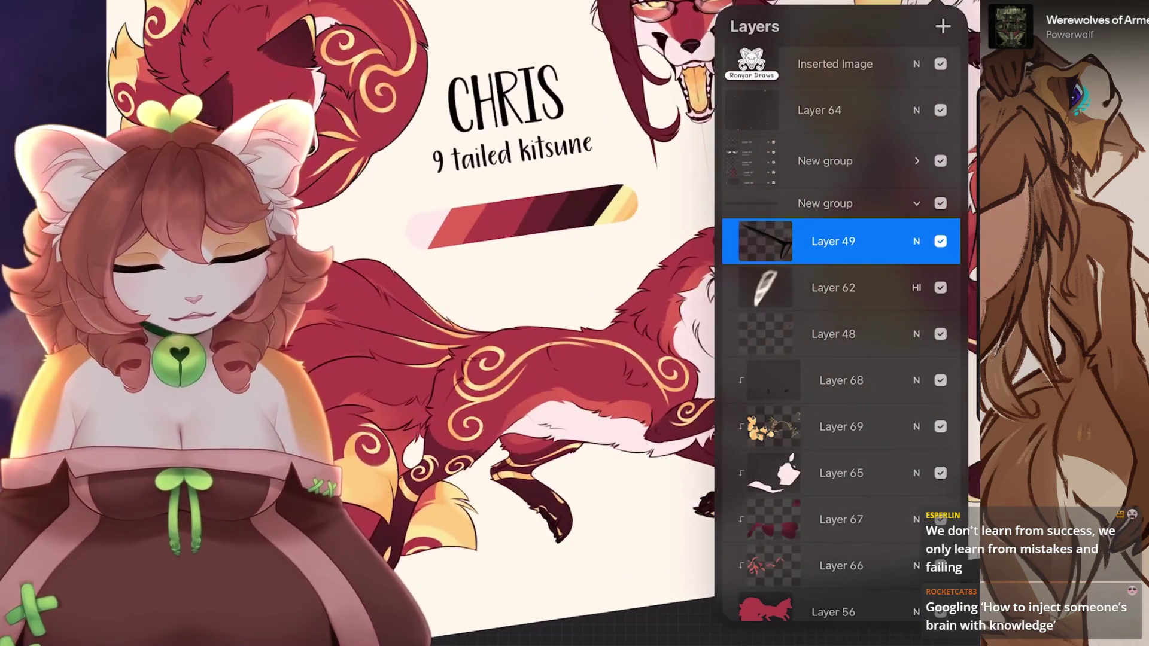
pyautogui.scroll(-3, 539, 323)
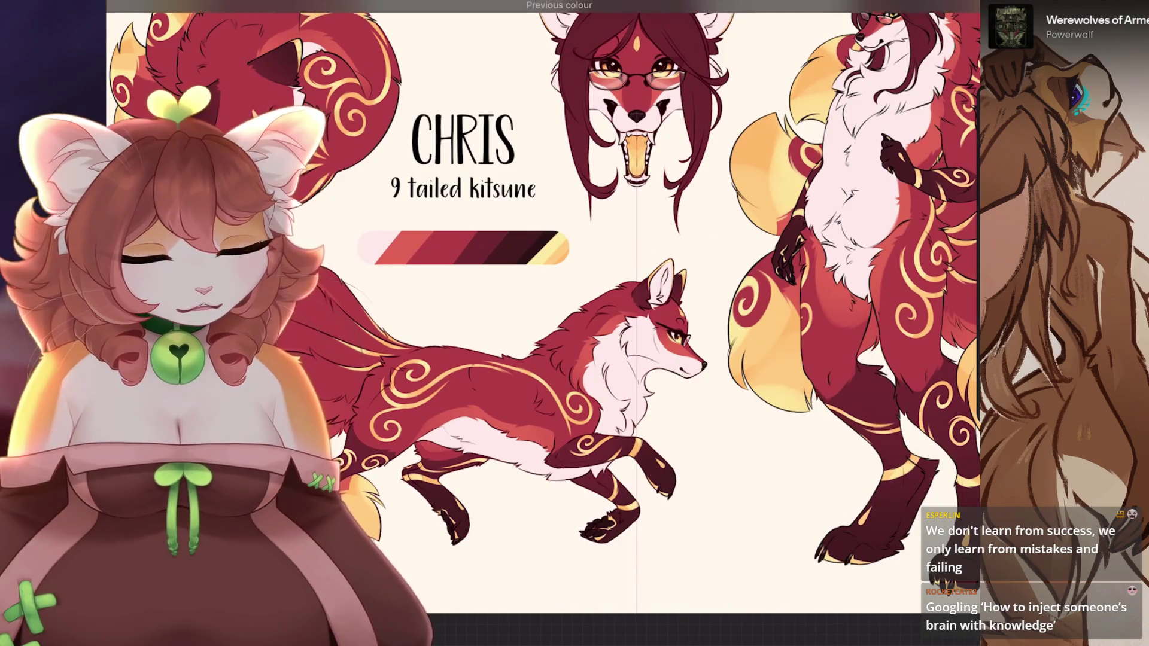
pyautogui.scroll(5, 658, 335)
pyautogui.scroll(-5, 539, 323)
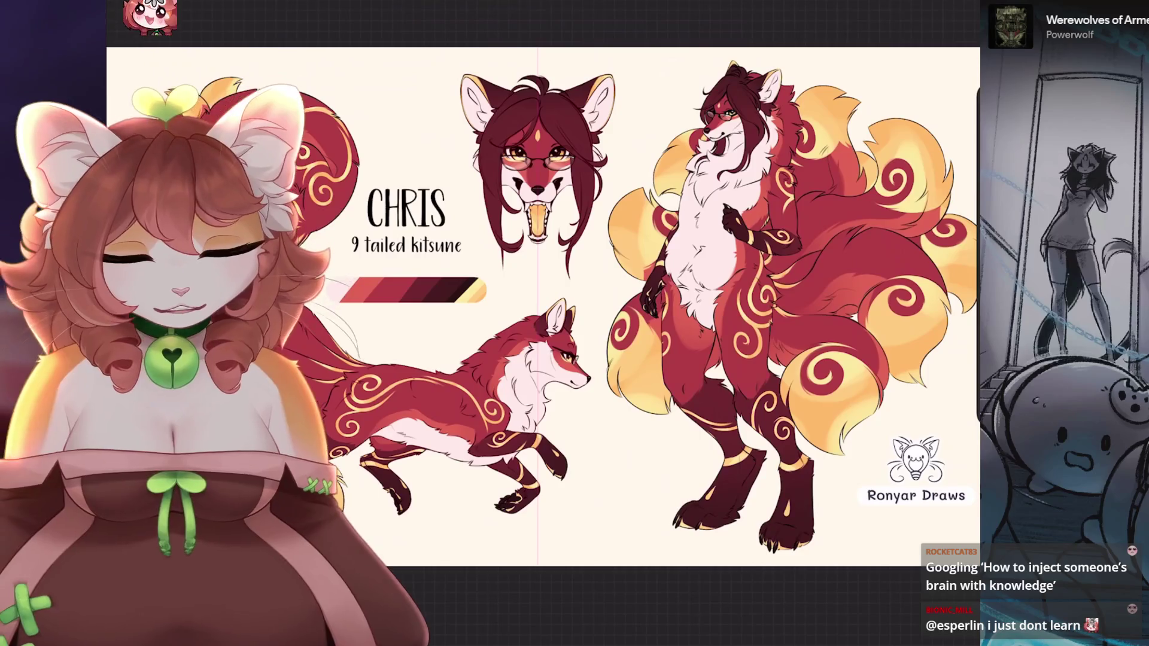
# - Make Layer 69 active and undo the two erase strokes on the running fox's body
pyautogui.press('l')
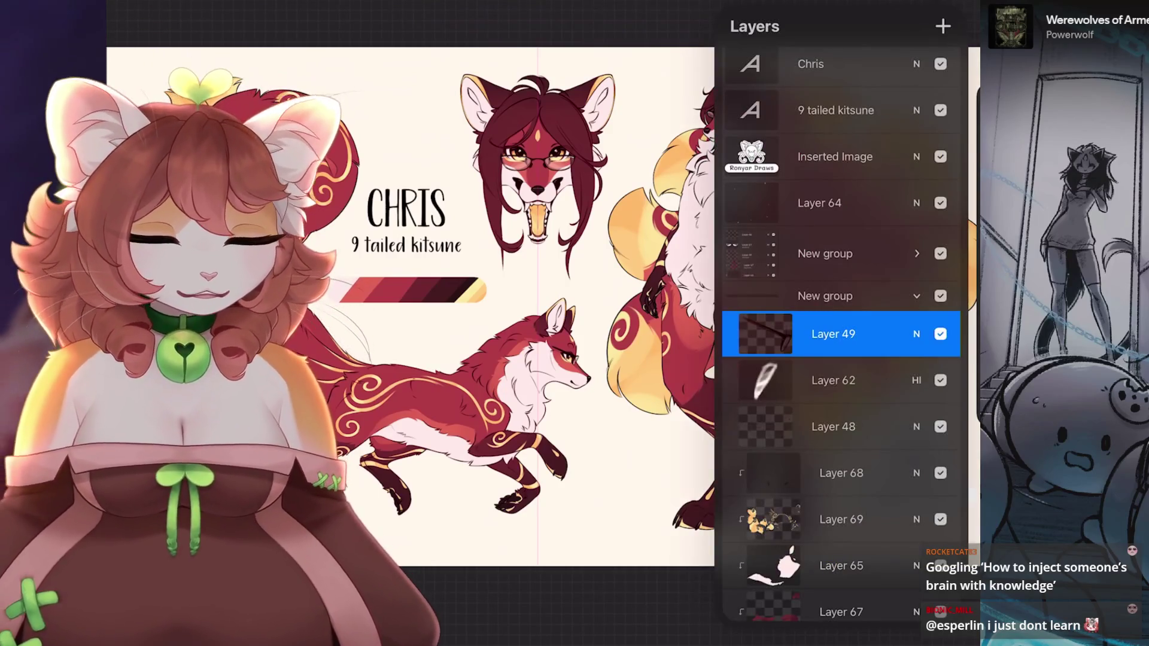
pyautogui.scroll(-5, 841, 335)
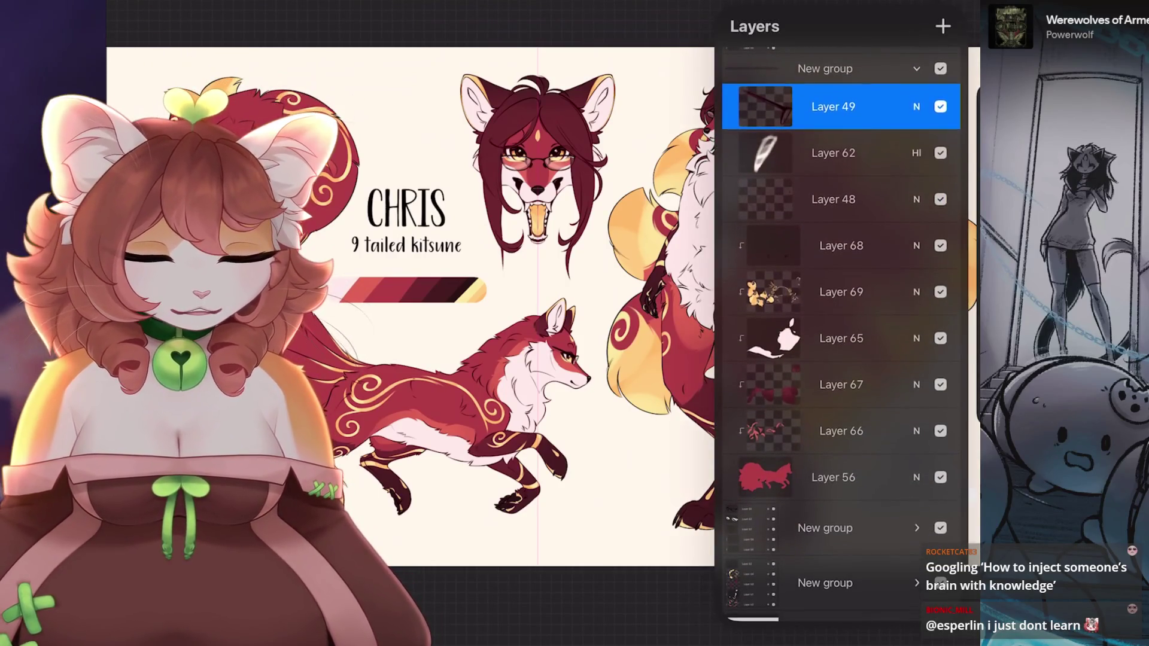
pyautogui.click(847, 290)
pyautogui.press('l')
pyautogui.scroll(5, 479, 359)
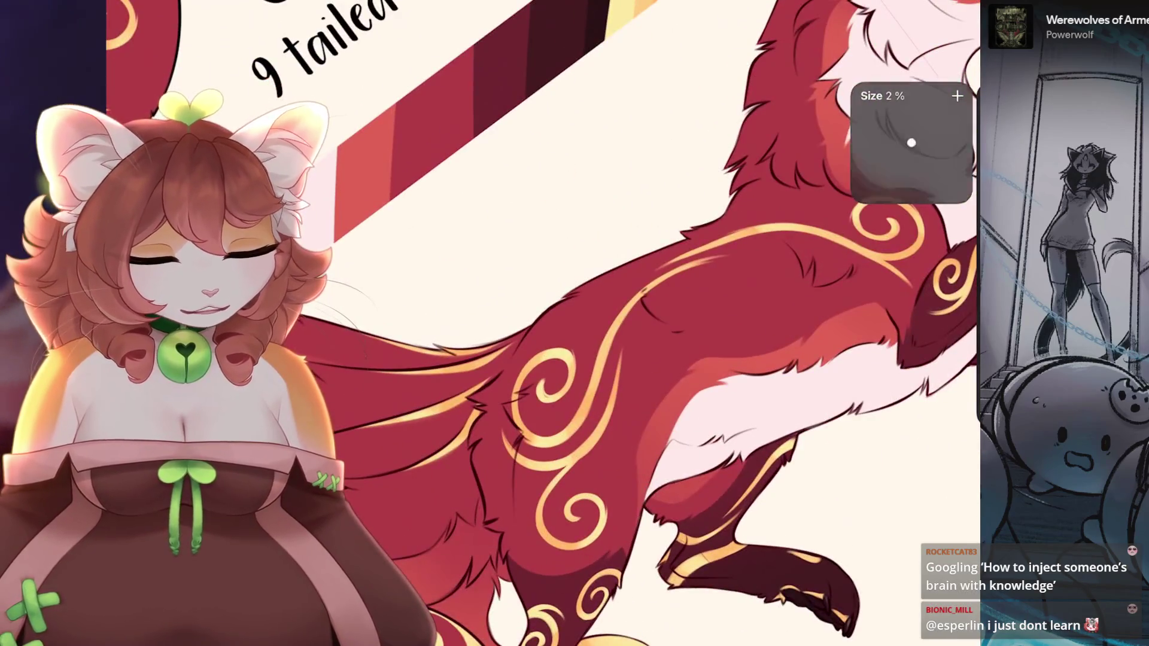
pyautogui.scroll(5, 539, 329)
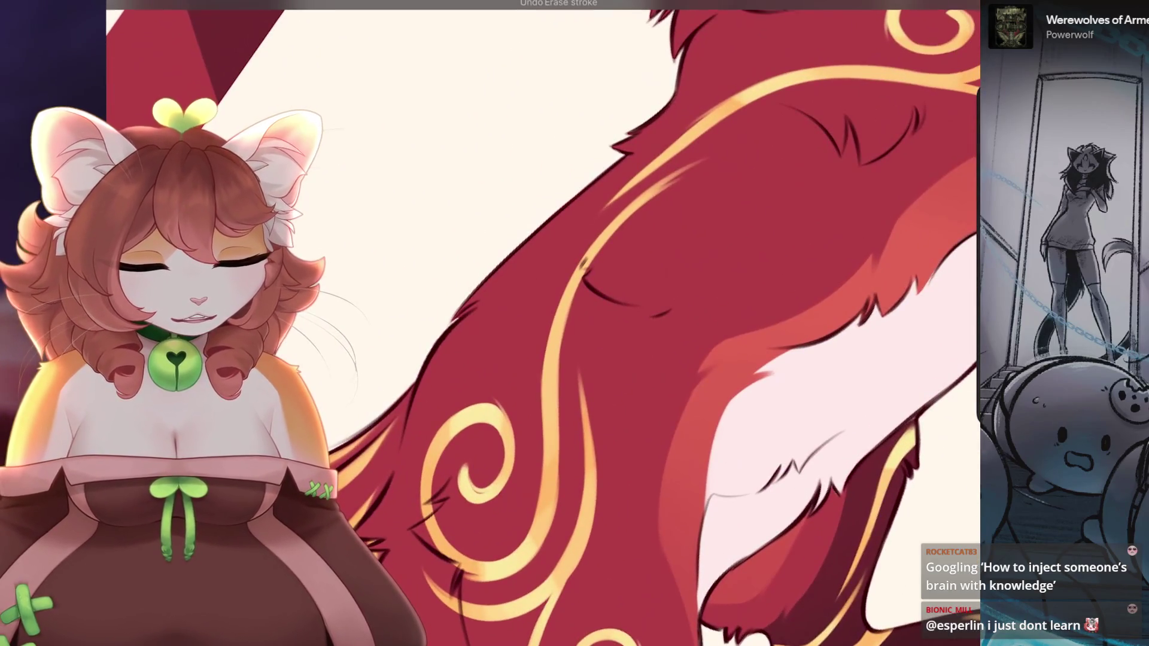
pyautogui.hotkey('ctrl', 'z')
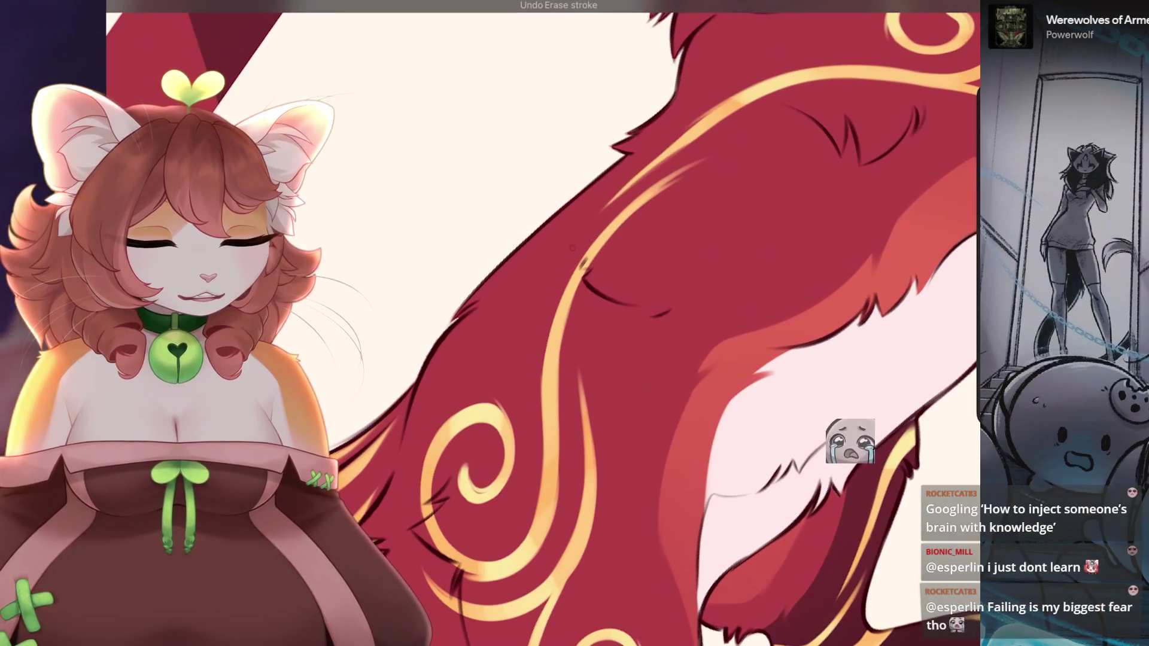
pyautogui.hotkey('ctrl', 'z')
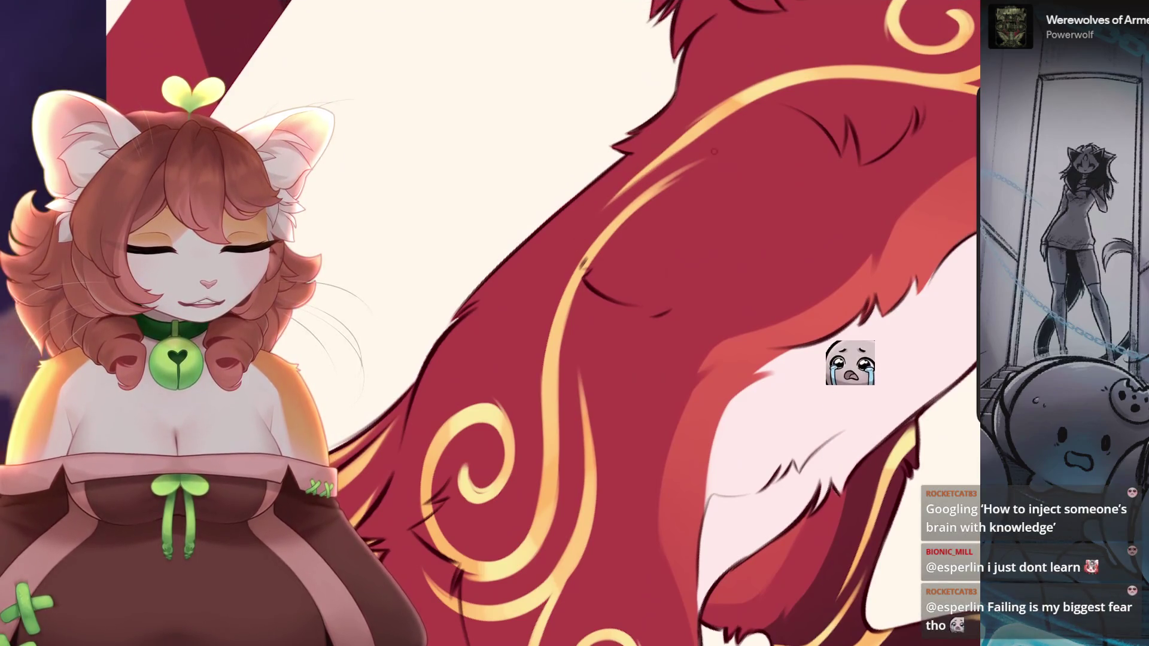
pyautogui.hotkey('ctrl', '0')
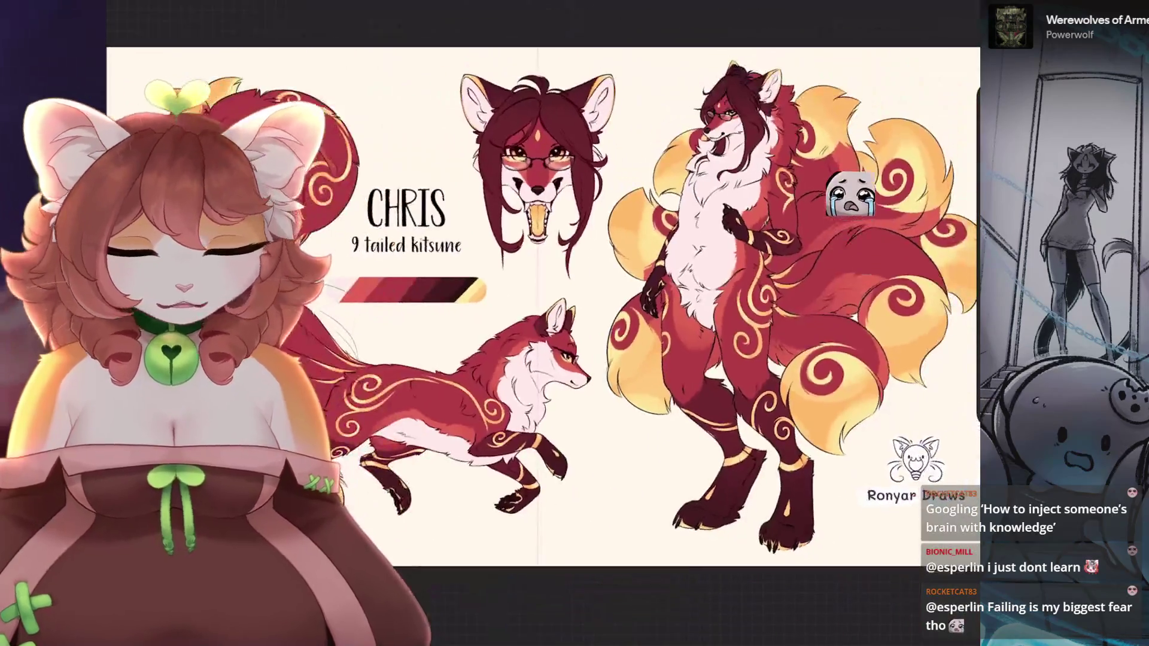
pyautogui.press('l')
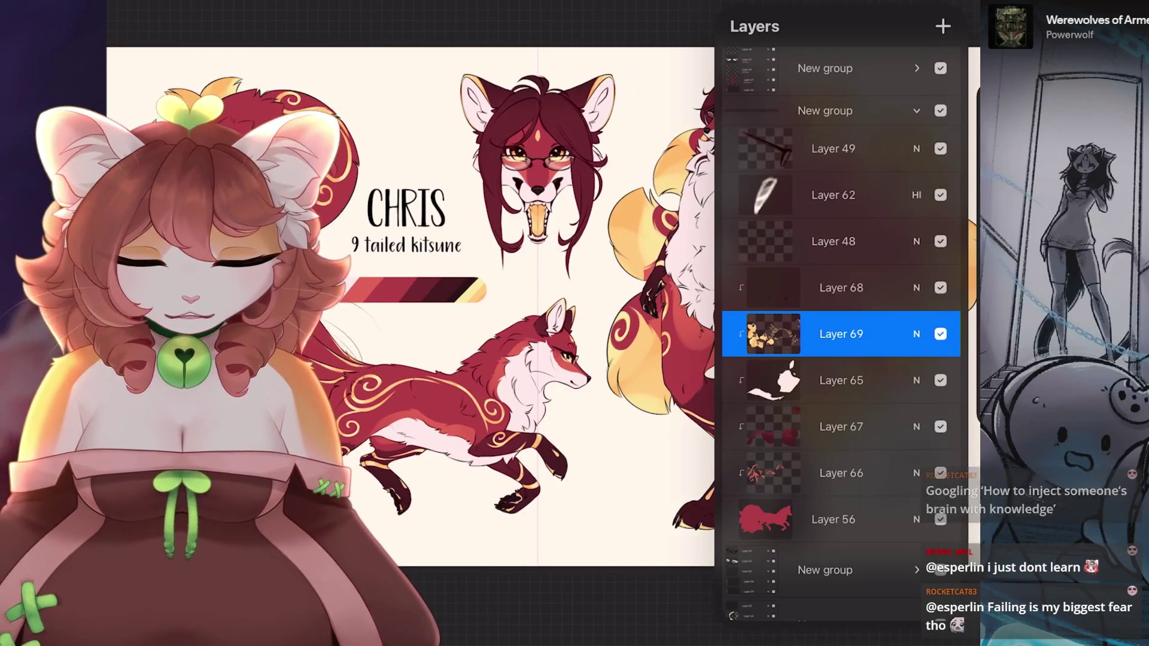
# - Collapse the Layers 49–56 group, expand the glasses group, and clear Layer 52
pyautogui.click(825, 110)
pyautogui.click(917, 178)
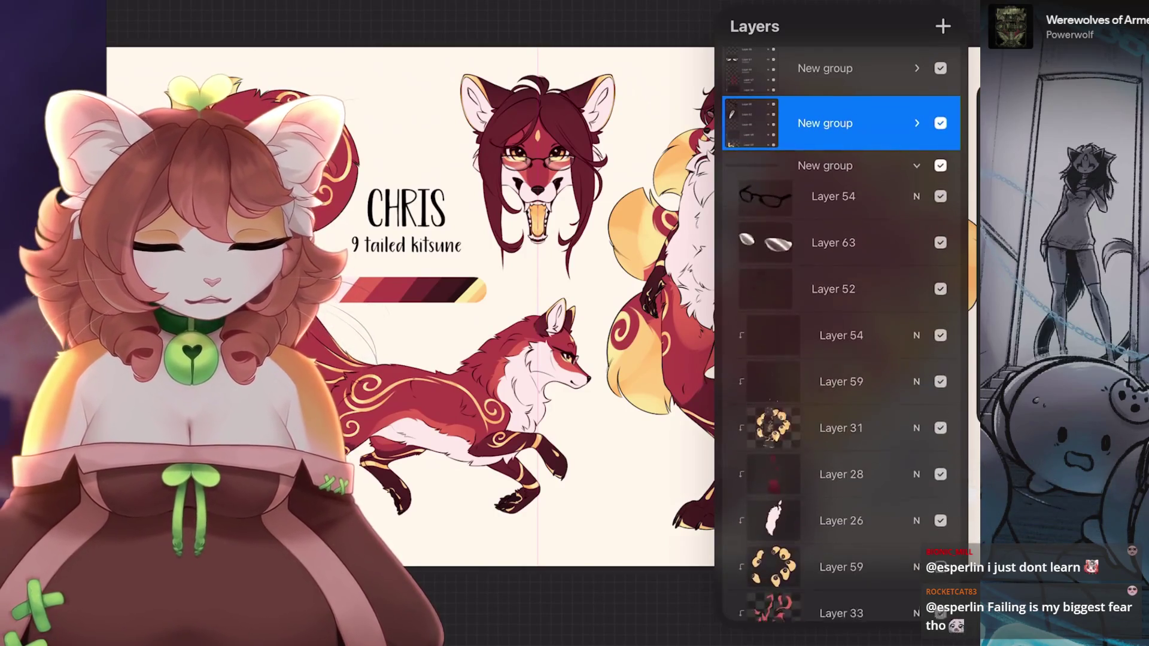
pyautogui.click(766, 296)
pyautogui.click(618, 245)
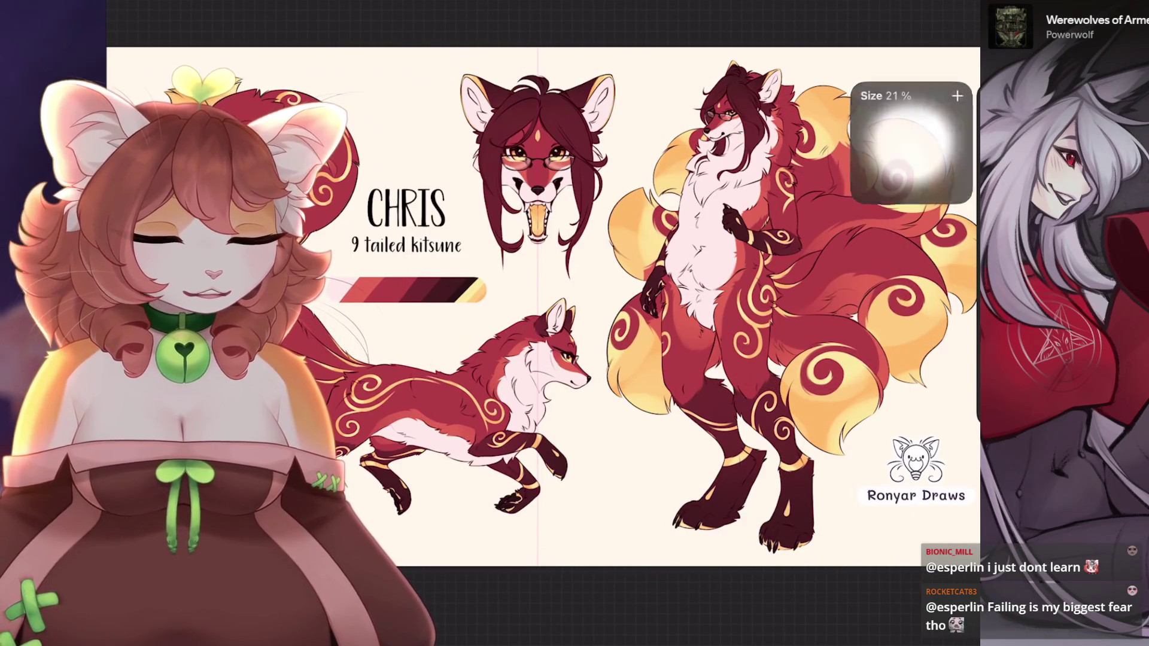
# - Zoom onto the standing kitsune's head, shrink the brush, and undo the last face stroke
pyautogui.scroll(3, 838, 479)
pyautogui.scroll(3, 838, 359)
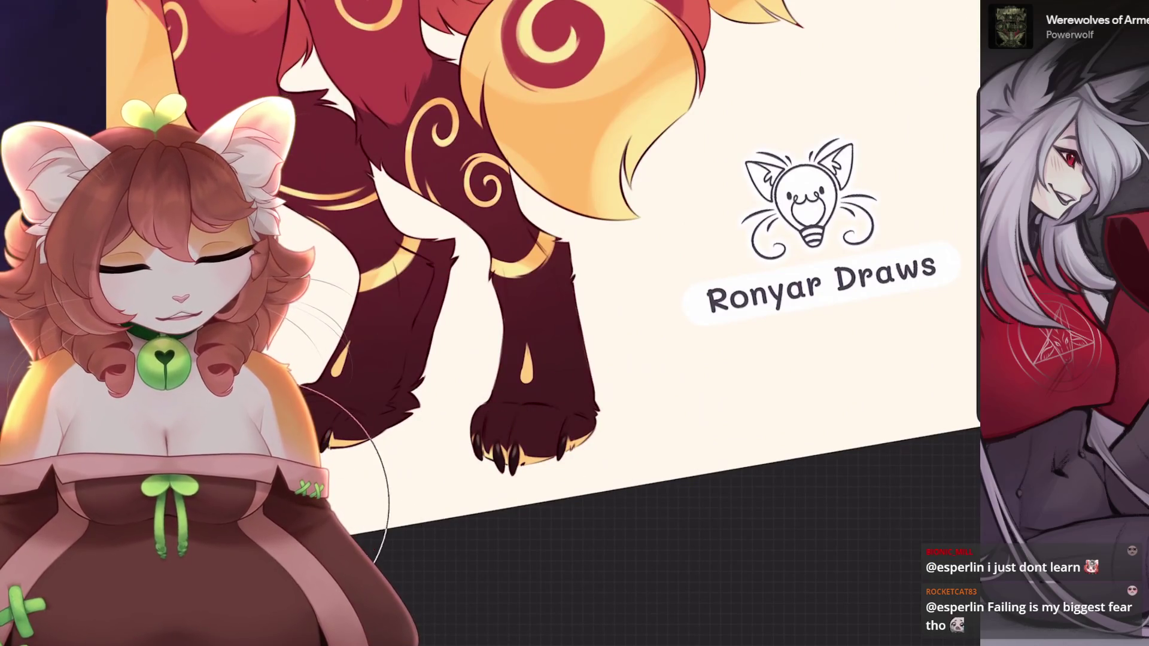
pyautogui.scroll(-3, 539, 324)
pyautogui.scroll(5, 539, 324)
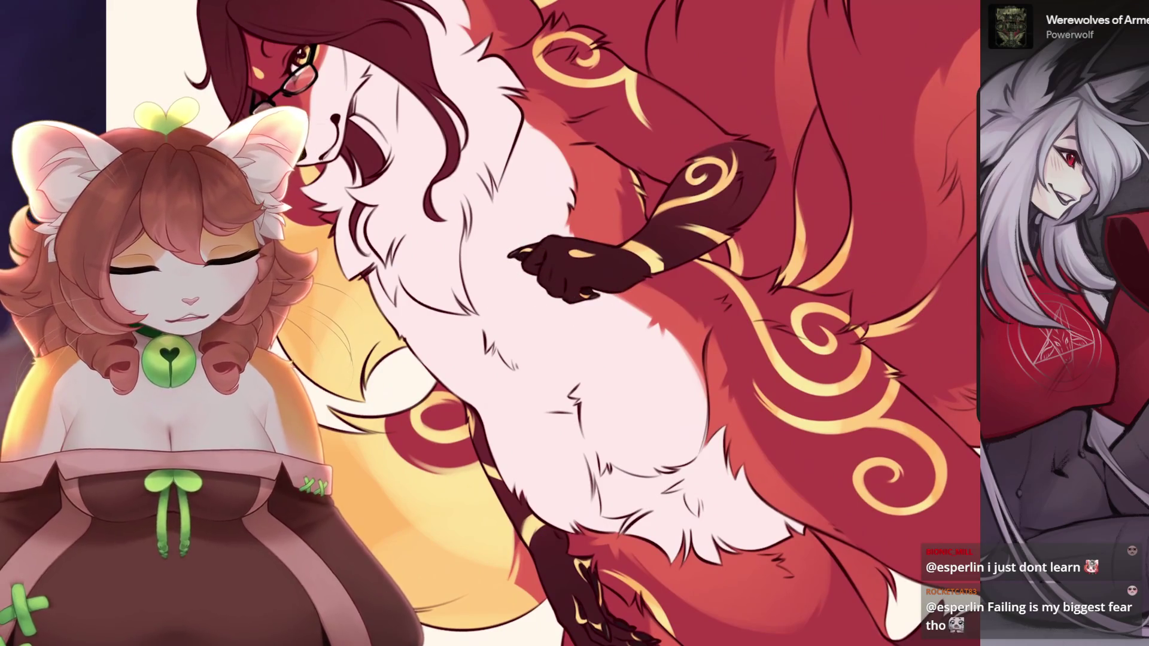
pyautogui.scroll(2, 538, 323)
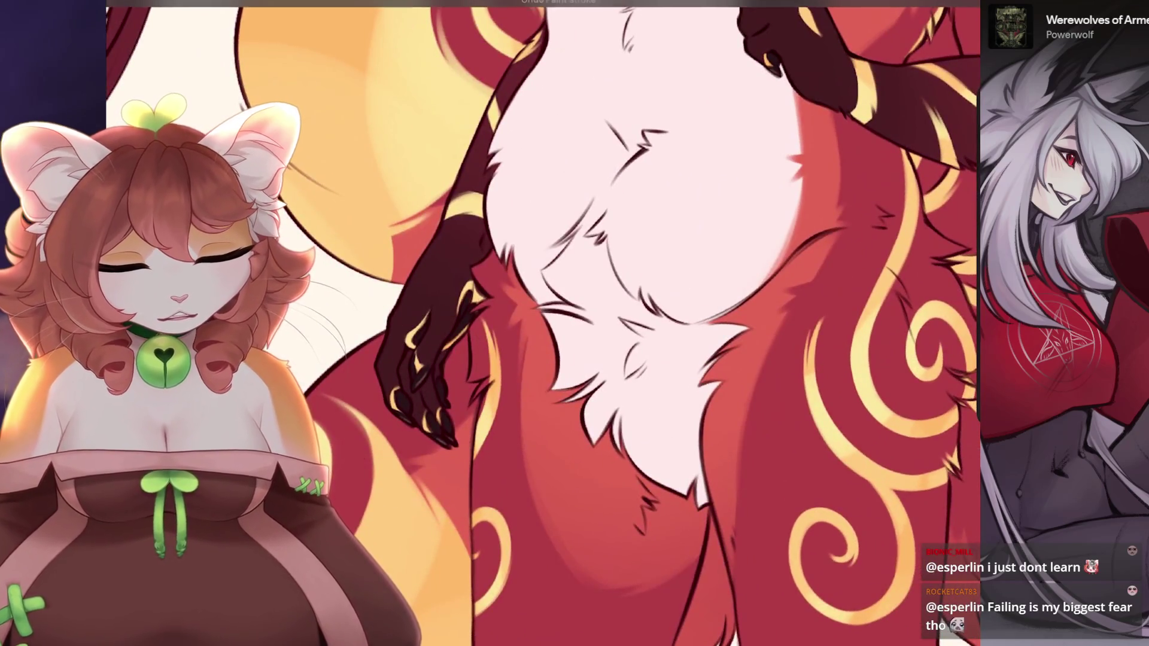
pyautogui.press('[')
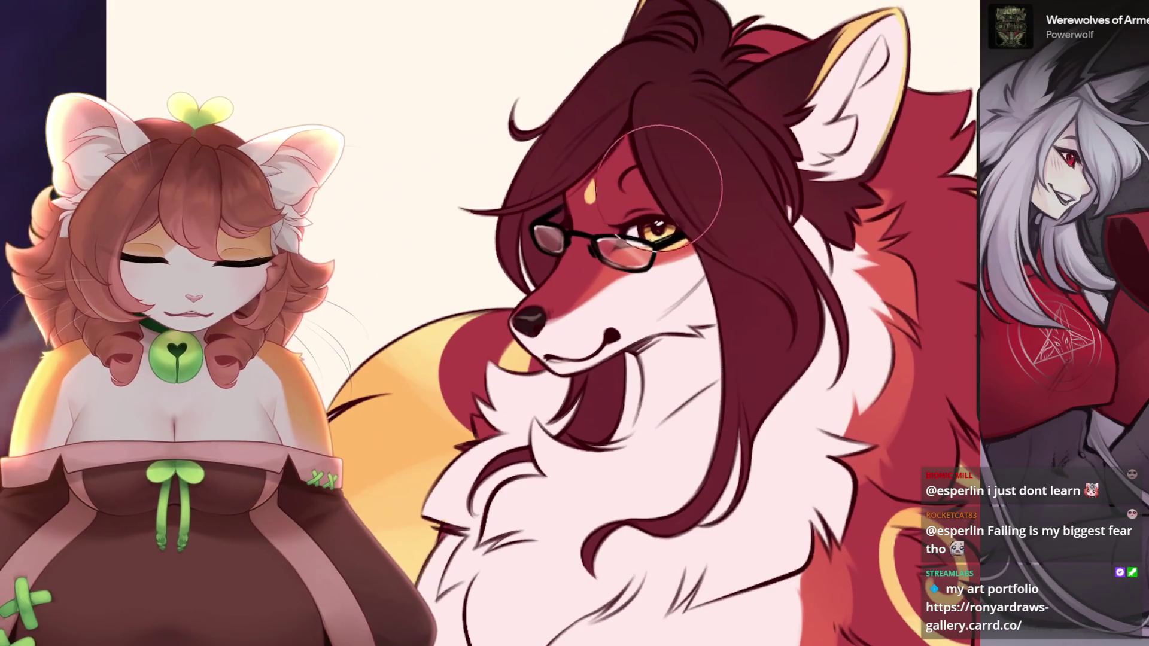
pyautogui.press('[')
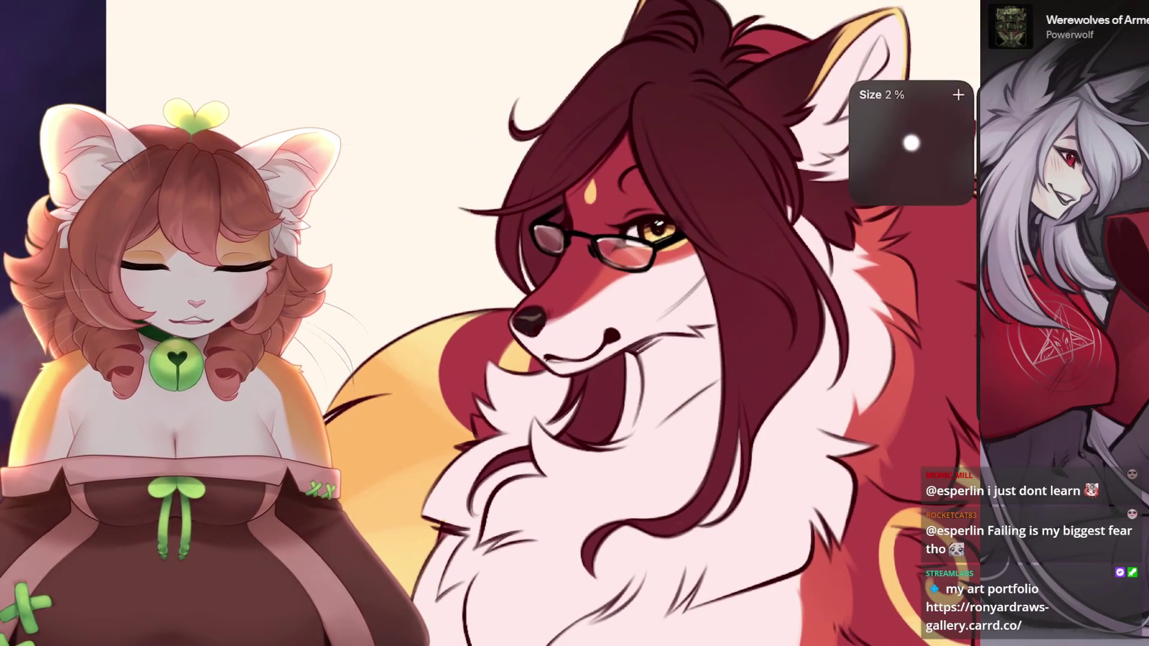
pyautogui.hotkey('ctrl', 'z')
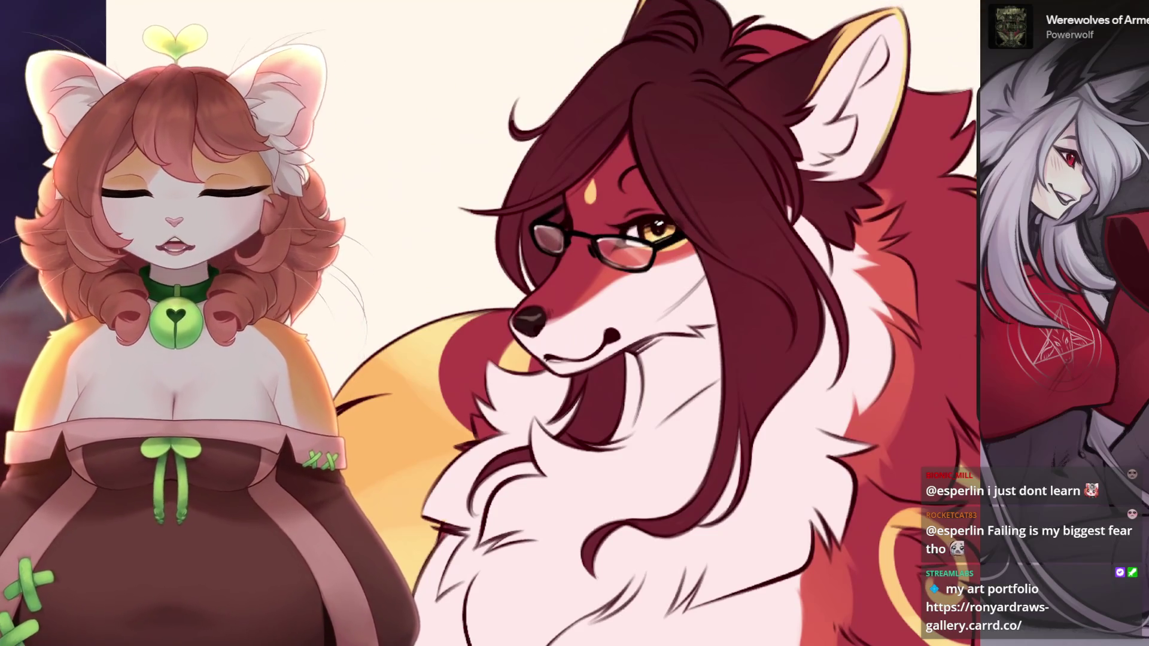
# - Make the glasses Layer 54 active and adjust the brush size
pyautogui.press('l')
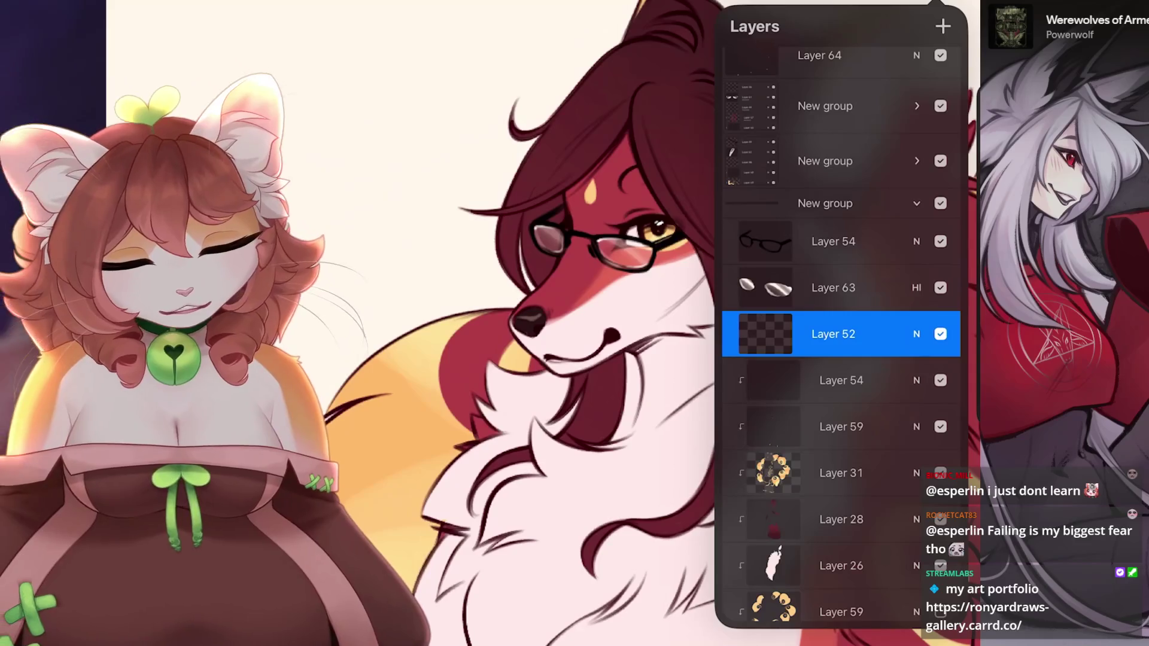
pyautogui.click(833, 241)
pyautogui.click(833, 242)
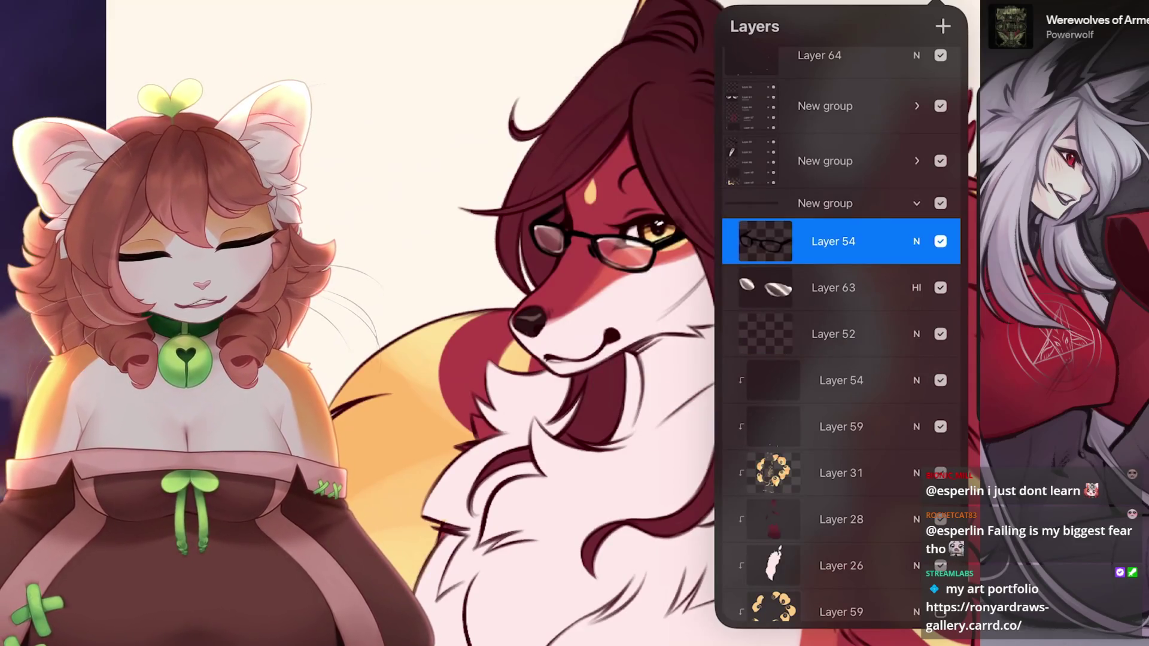
pyautogui.press('l')
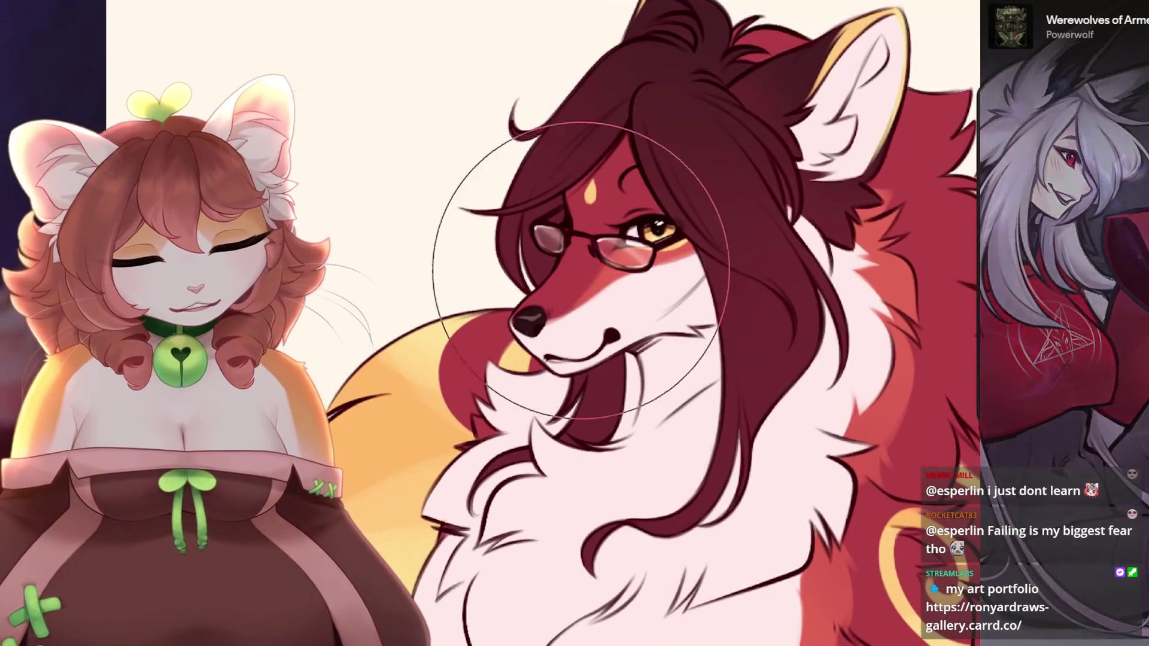
pyautogui.press(']')
pyautogui.press(']')
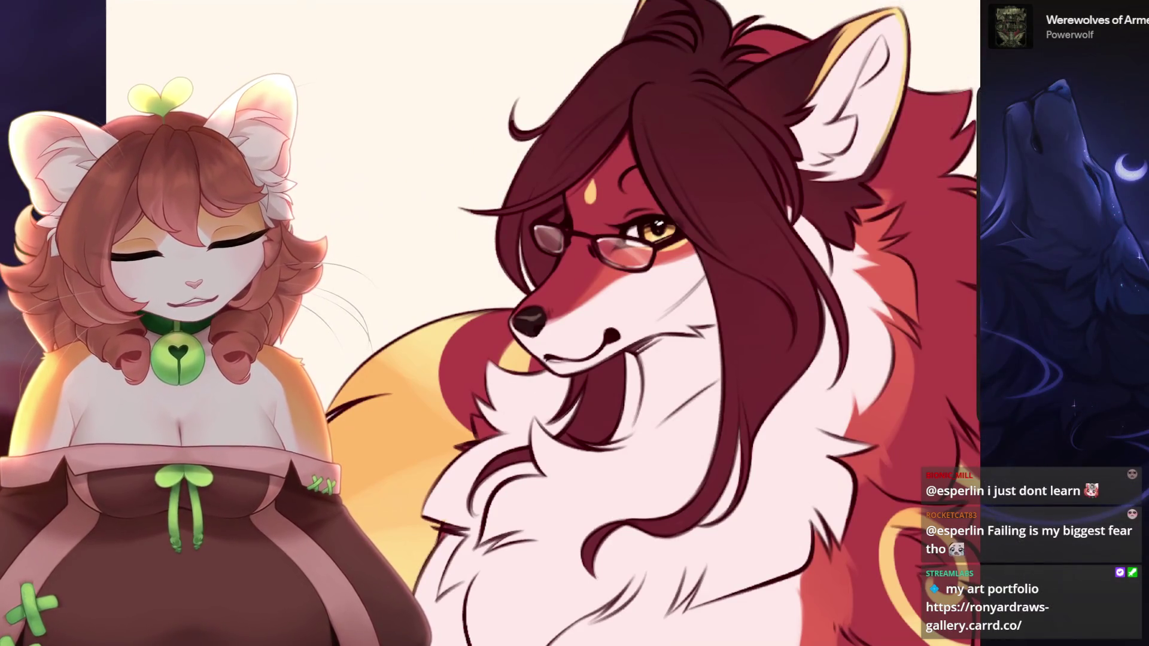
pyautogui.scroll(-2, 539, 323)
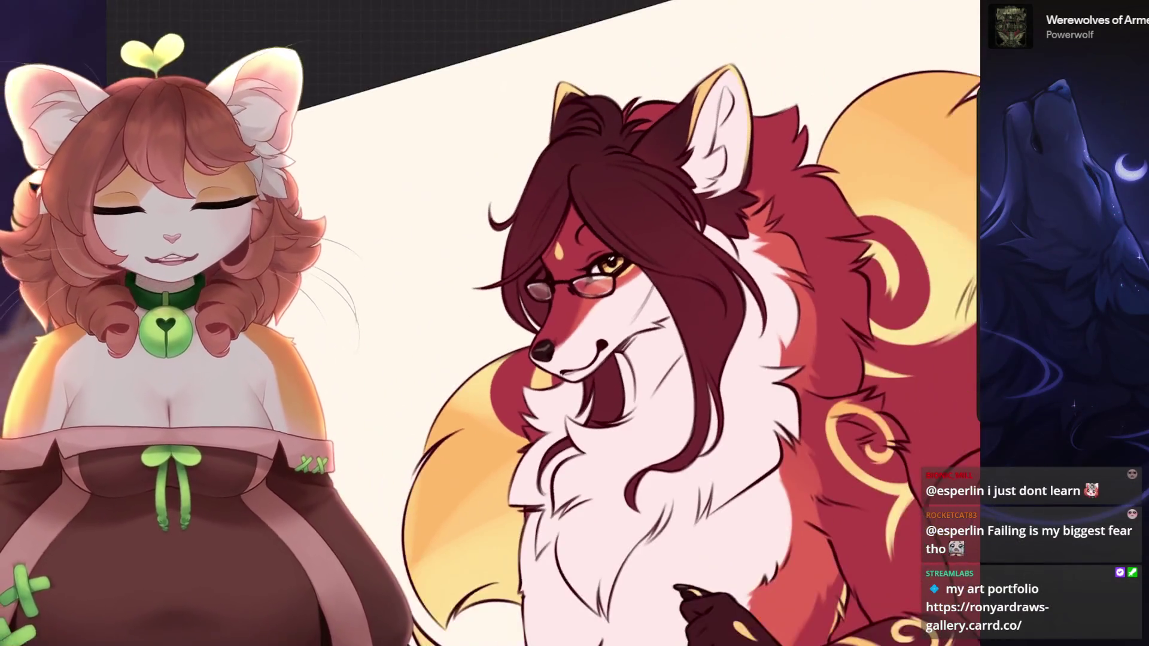
# - Group the glasses and glasses-highlight layers into a new group, then select Layer 52
pyautogui.press('l')
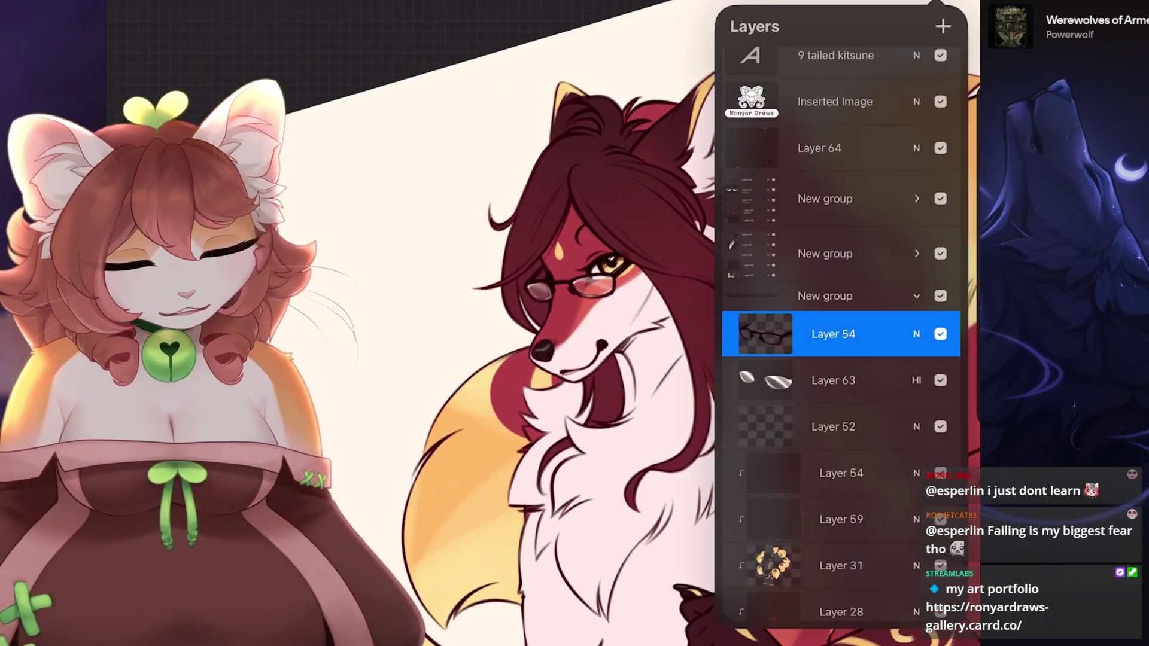
pyautogui.click(941, 381)
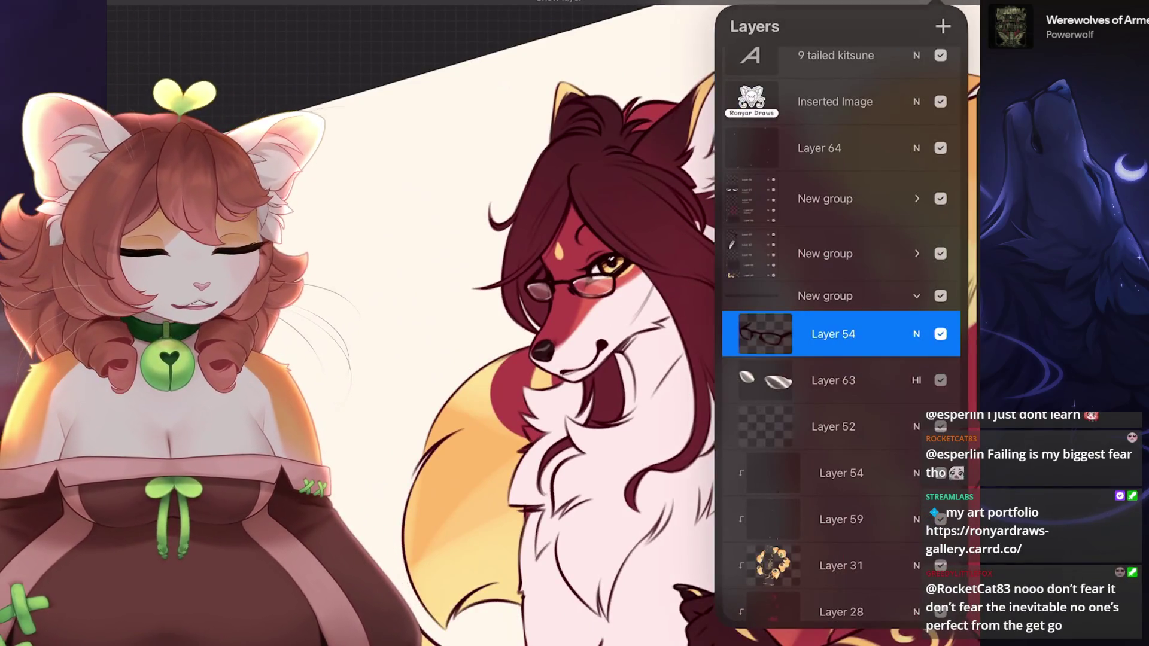
pyautogui.click(941, 380)
pyautogui.click(940, 380)
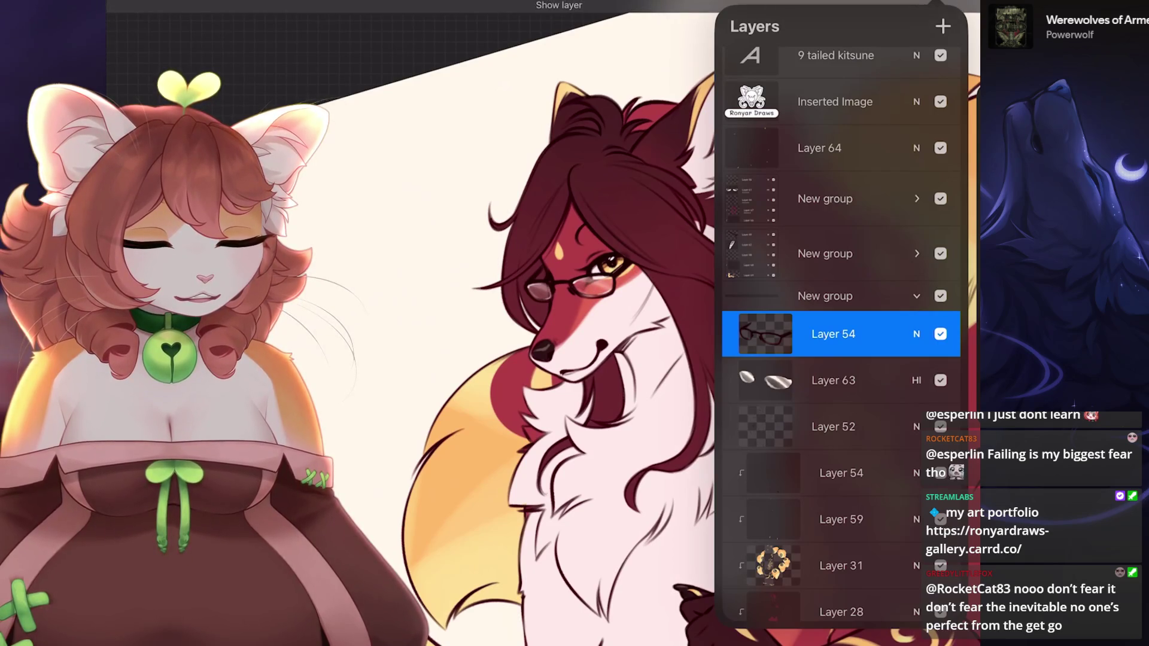
pyautogui.click(826, 309)
pyautogui.click(940, 308)
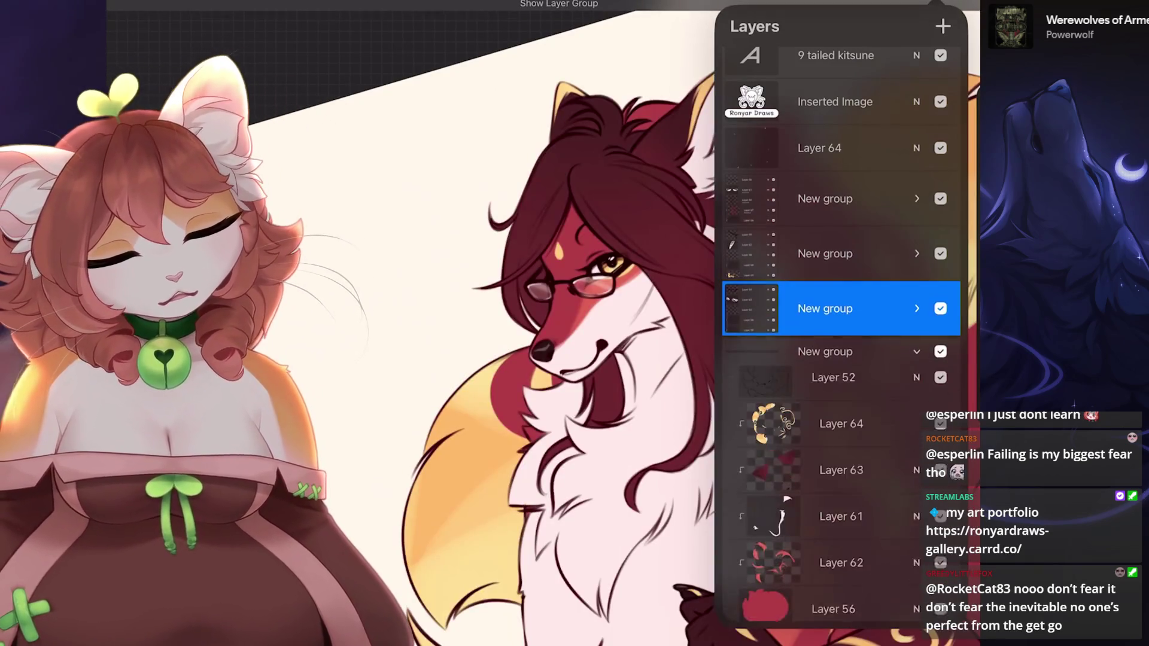
pyautogui.click(833, 377)
pyautogui.click(833, 378)
pyautogui.click(833, 389)
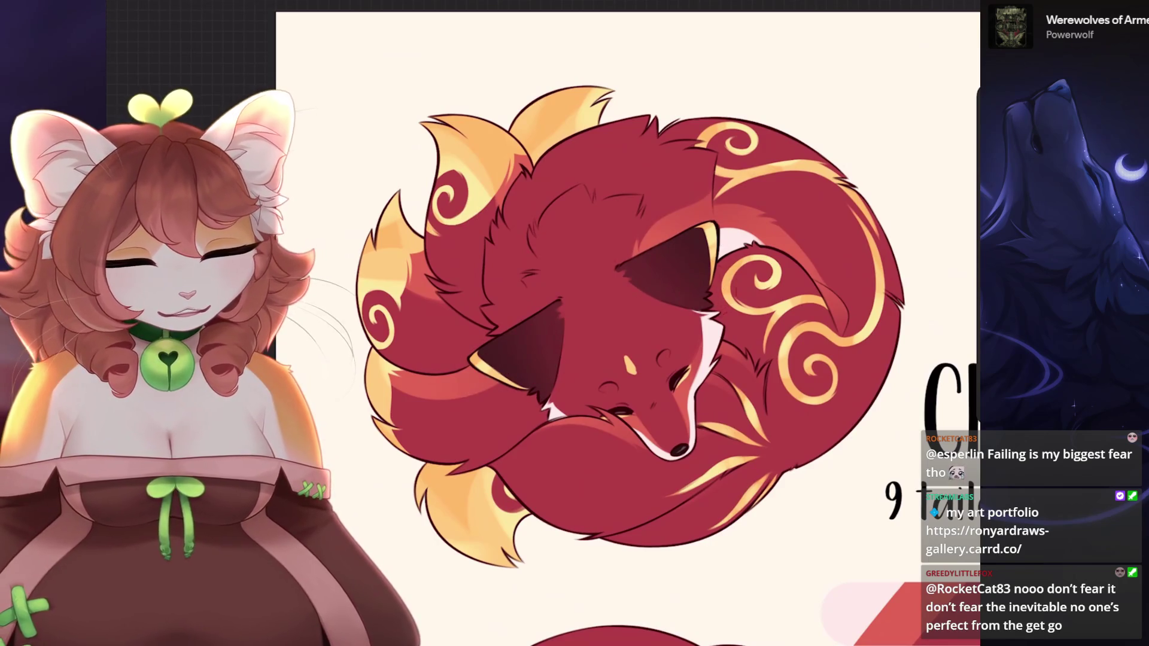
pyautogui.scroll(5, 629, 252)
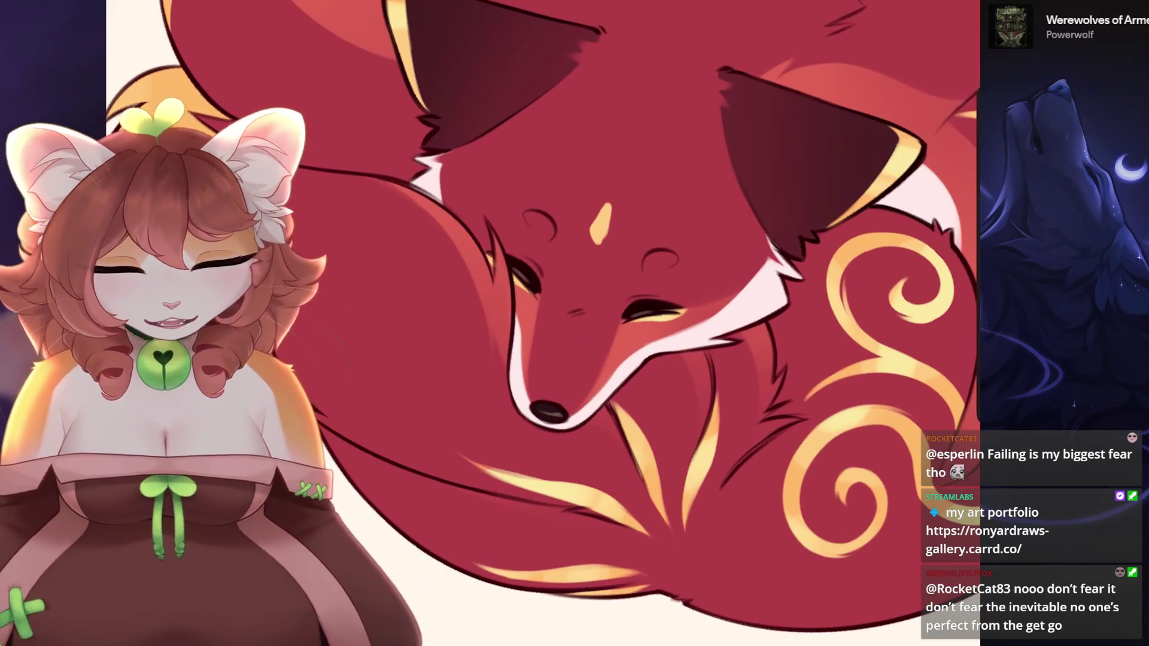
pyautogui.scroll(-5, 543, 324)
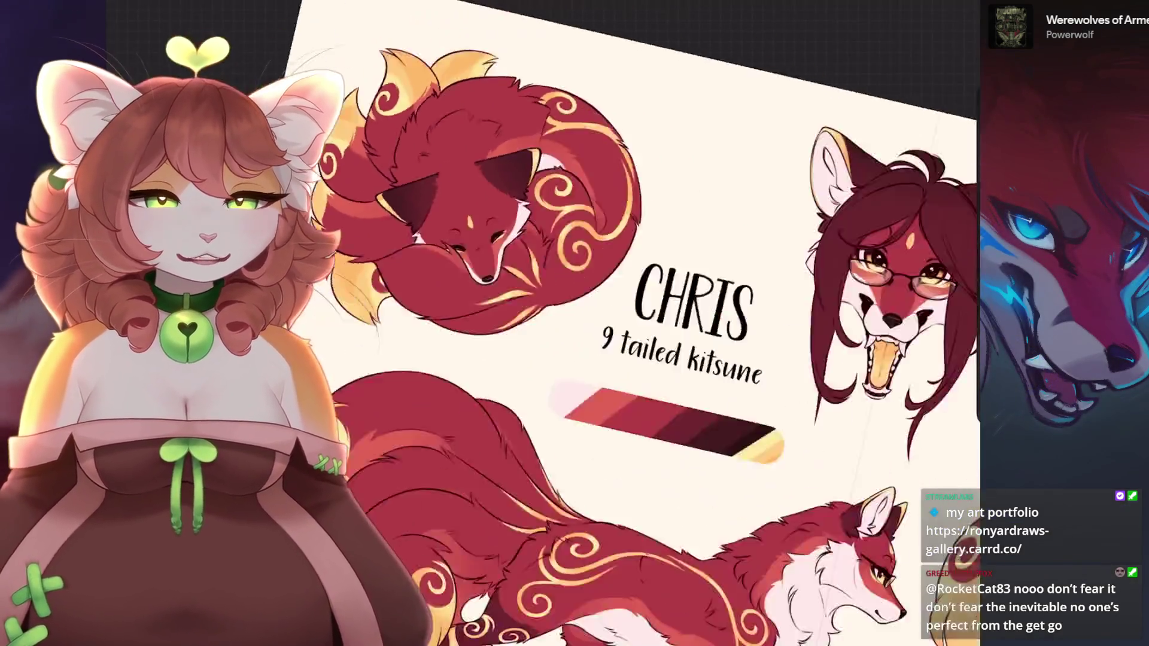
pyautogui.scroll(2, 543, 299)
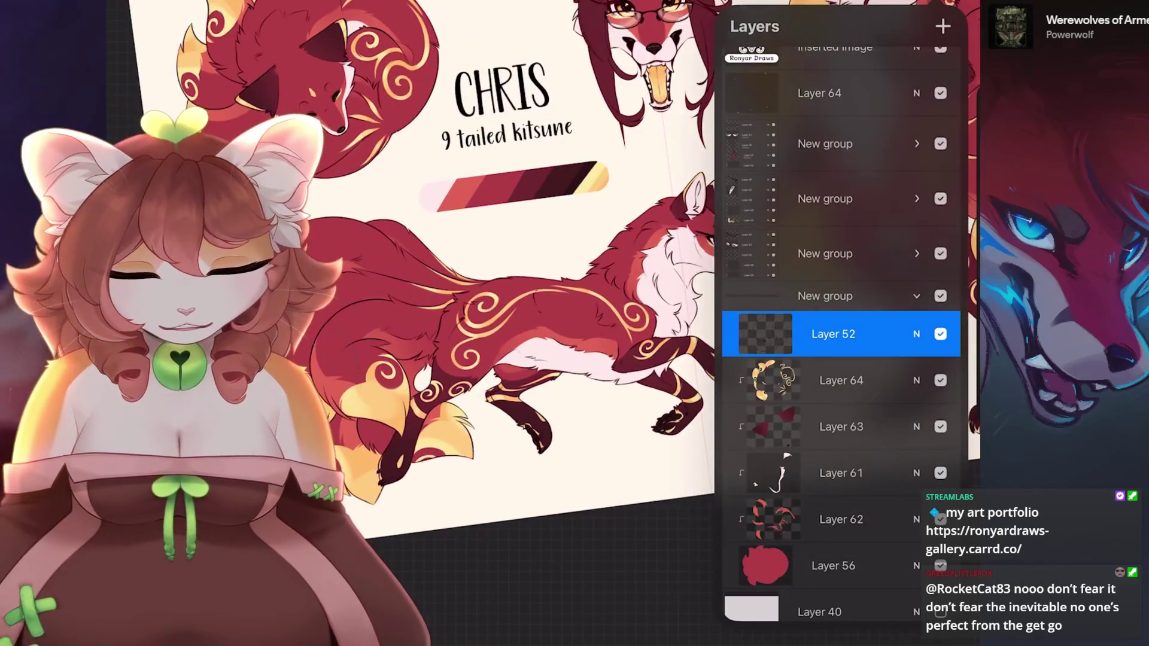
# - Hide Layer 52 and pick a saturated red, testing and undoing a stroke on the tails
pyautogui.click(940, 334)
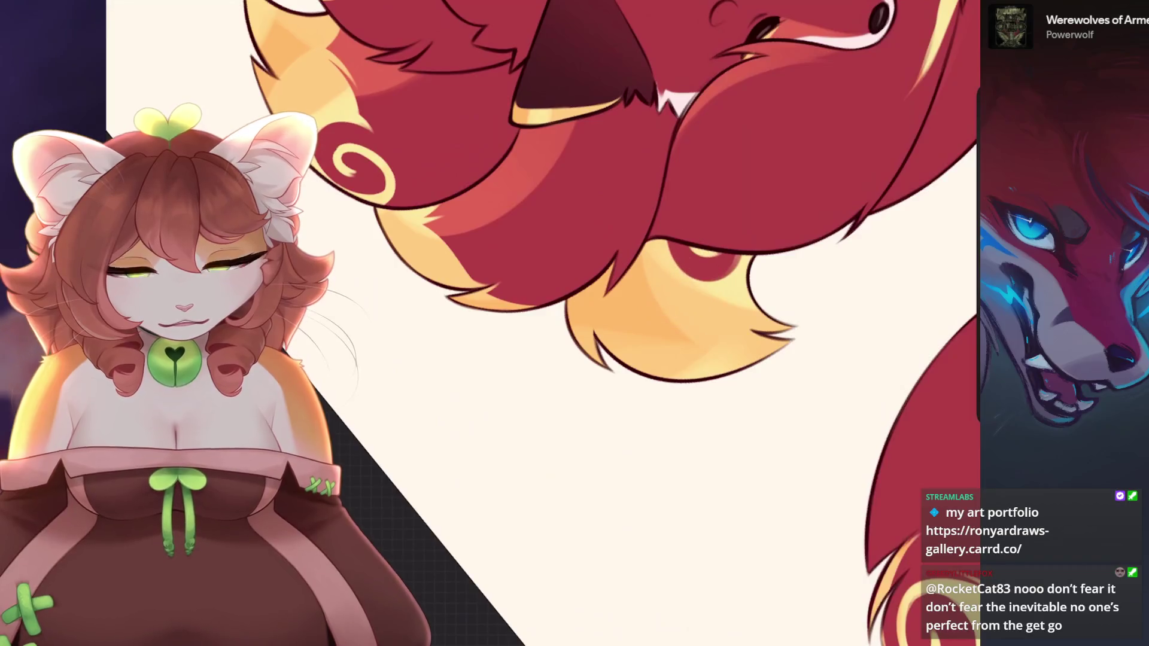
pyautogui.moveTo(864, 58); pyautogui.dragTo(879, 108)
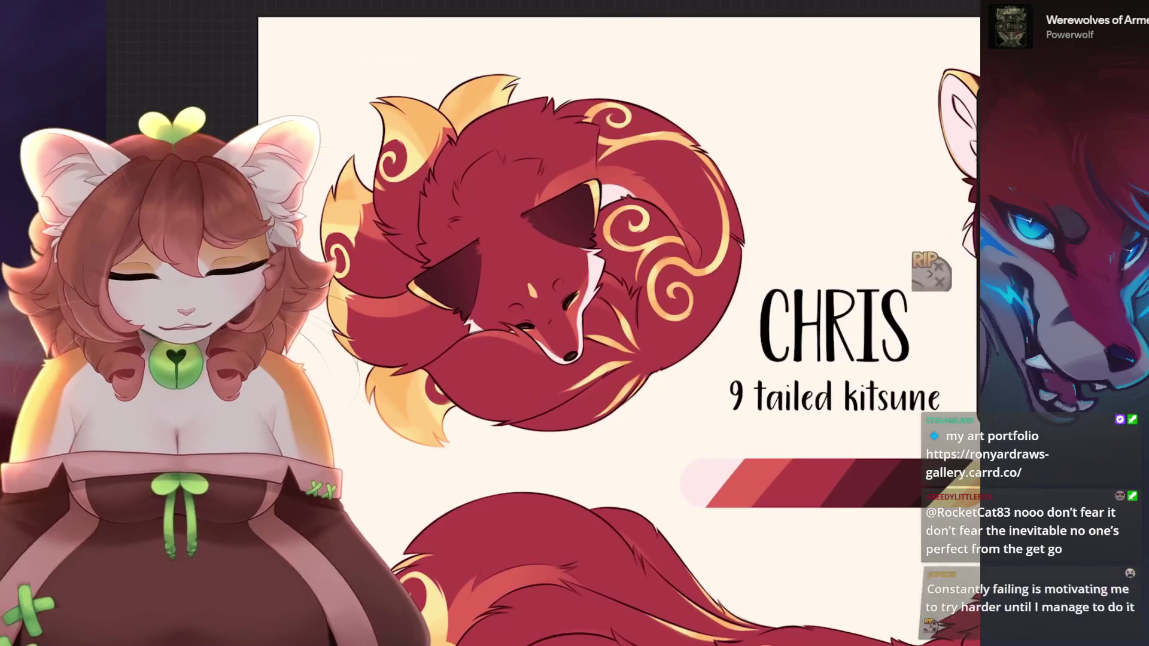
pyautogui.hotkey('ctrl', 'z')
pyautogui.press('c')
pyautogui.moveTo(765, 287); pyautogui.dragTo(749, 287)
pyautogui.moveTo(864, 58)
pyautogui.mouseDown()
pyautogui.moveTo(906, 110)
pyautogui.moveTo(912, 99)
pyautogui.mouseUp()
pyautogui.scroll(3, 418, 239)
pyautogui.moveTo(599, 383); pyautogui.dragTo(616, 359)
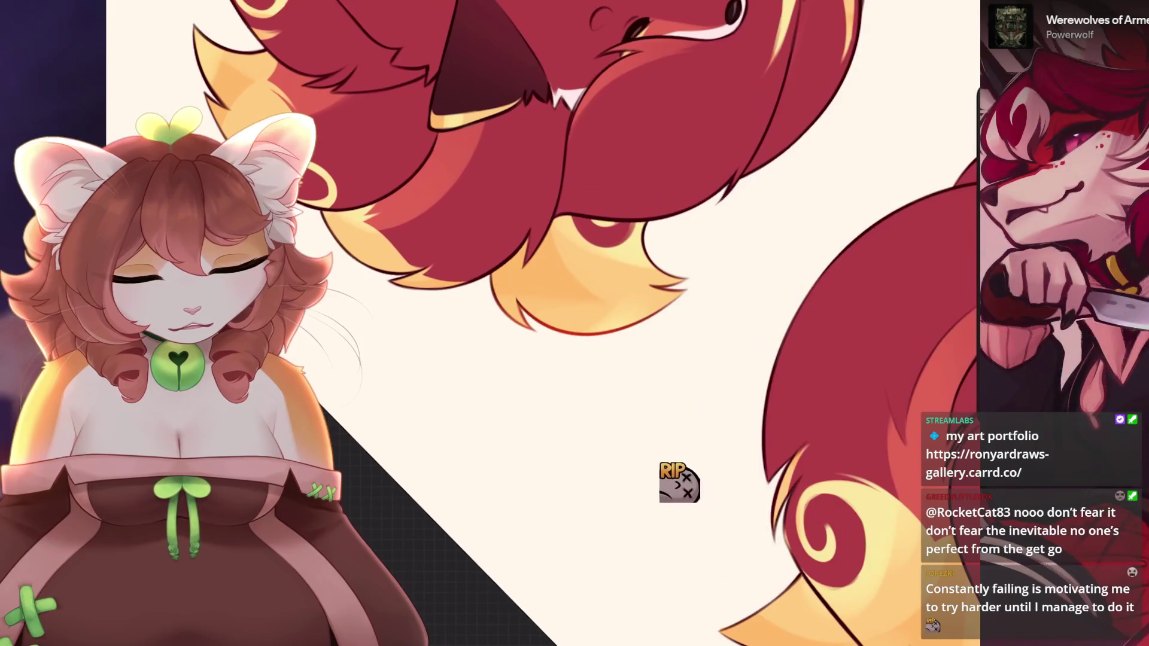
pyautogui.hotkey('ctrl', 'z')
# - Refine the colour to a deep orange-red with another tail test, then rotate the view back
pyautogui.press('c')
pyautogui.moveTo(750, 286); pyautogui.dragTo(759, 286)
pyautogui.moveTo(922, 129); pyautogui.dragTo(945, 153)
pyautogui.moveTo(501, 423); pyautogui.dragTo(487, 360)
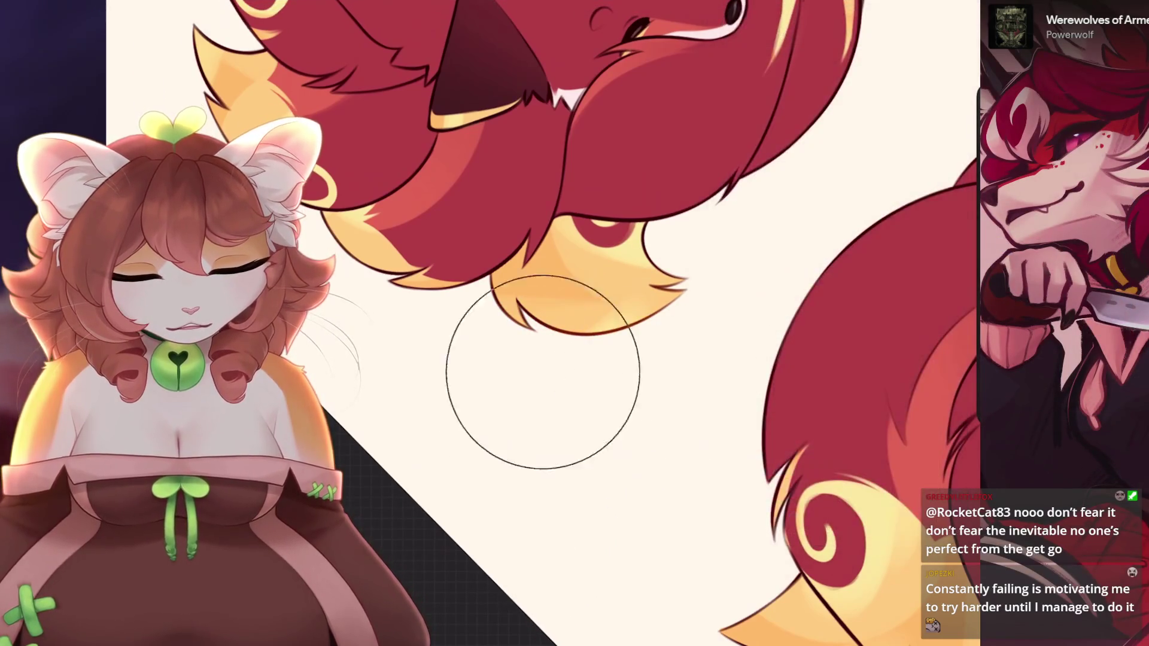
pyautogui.press('c')
pyautogui.moveTo(941, 160); pyautogui.dragTo(929, 139)
pyautogui.moveTo(599, 419); pyautogui.dragTo(490, 275)
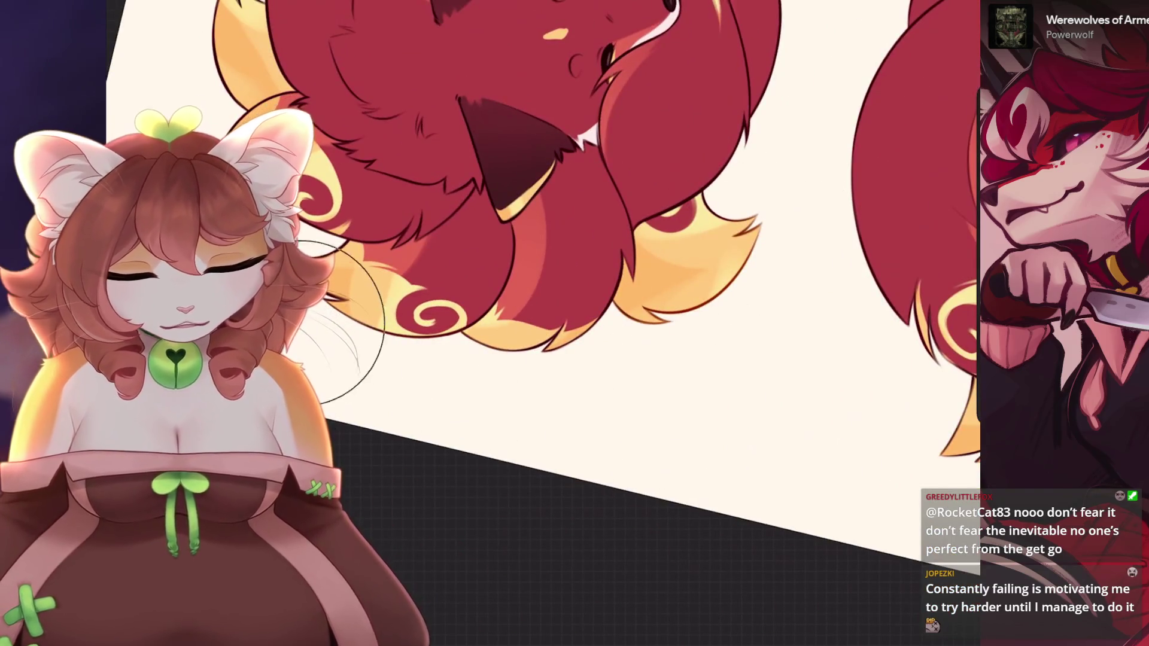
pyautogui.moveTo(458, 425); pyautogui.dragTo(415, 291)
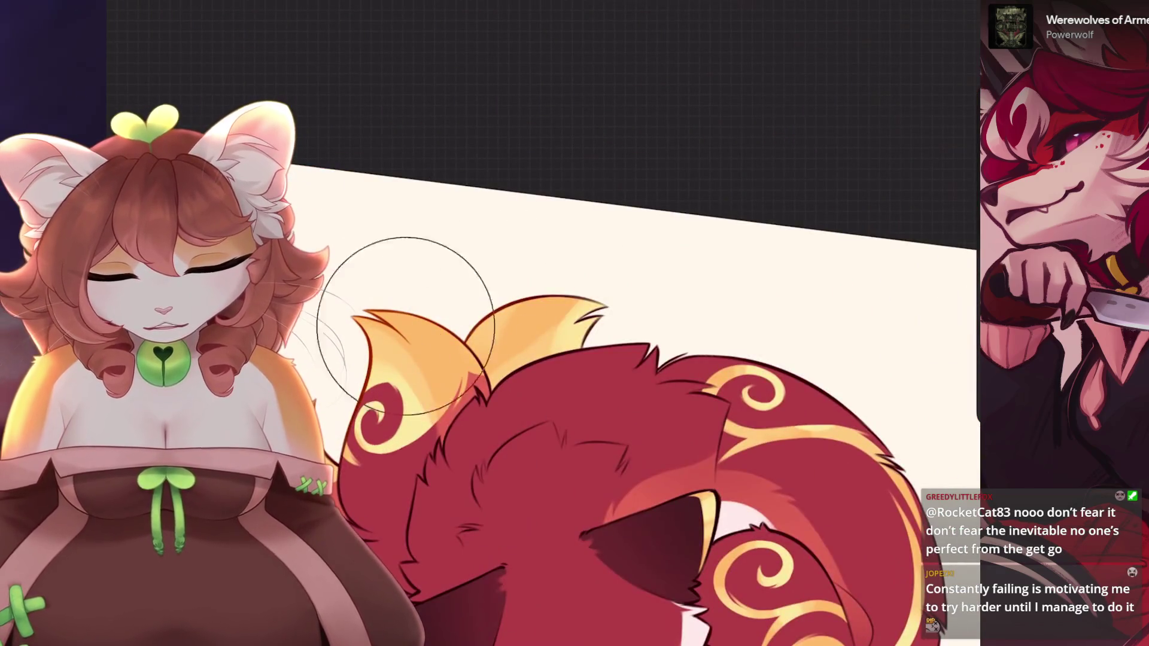
pyautogui.moveTo(559, 257)
pyautogui.mouseDown()
pyautogui.moveTo(491, 275)
pyautogui.moveTo(455, 252)
pyautogui.moveTo(419, 299)
pyautogui.mouseUp()
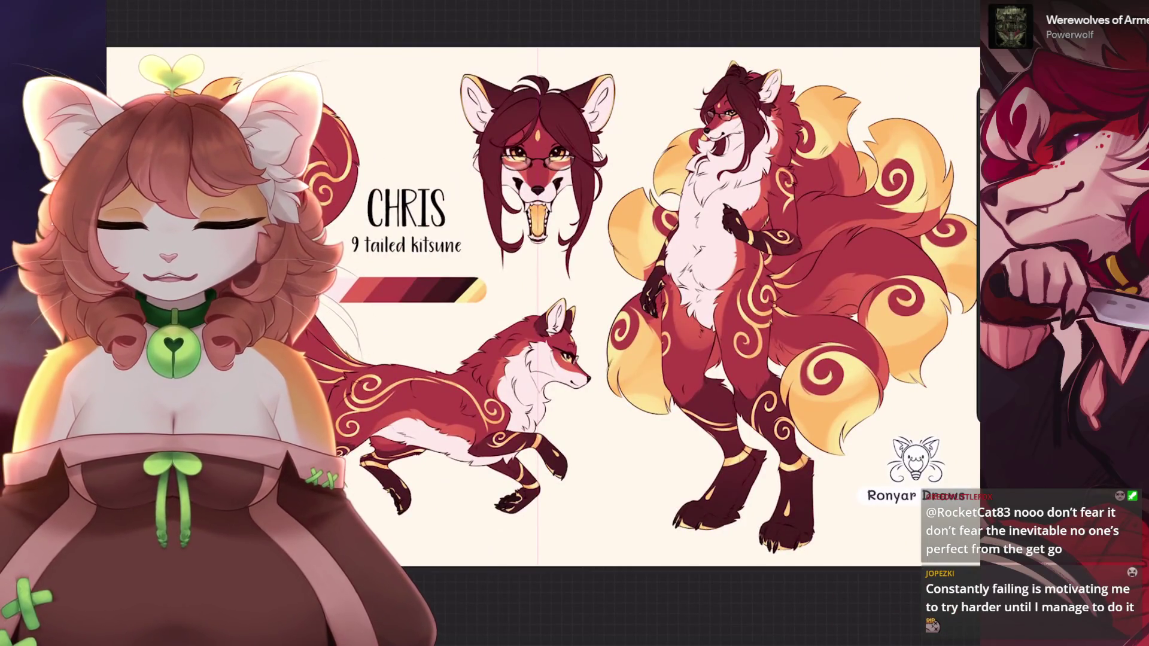
# - Expand the new group in Layers and turn Layer 52's visibility back on
pyautogui.scroll(3, 538, 299)
pyautogui.click(937, 3)
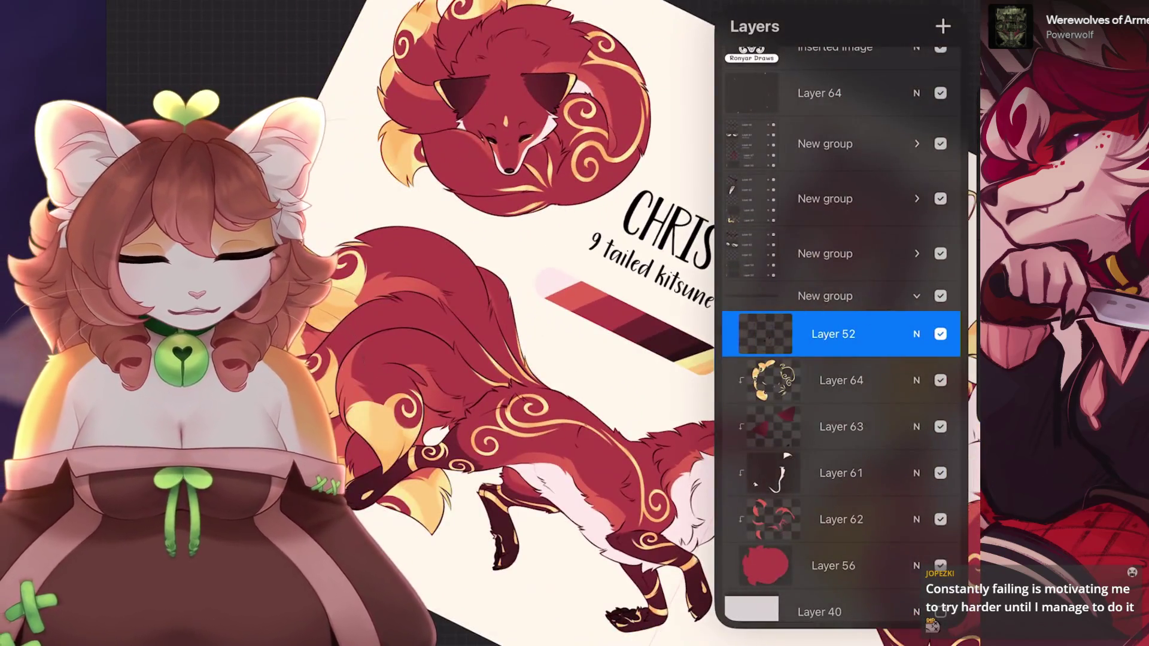
pyautogui.click(826, 297)
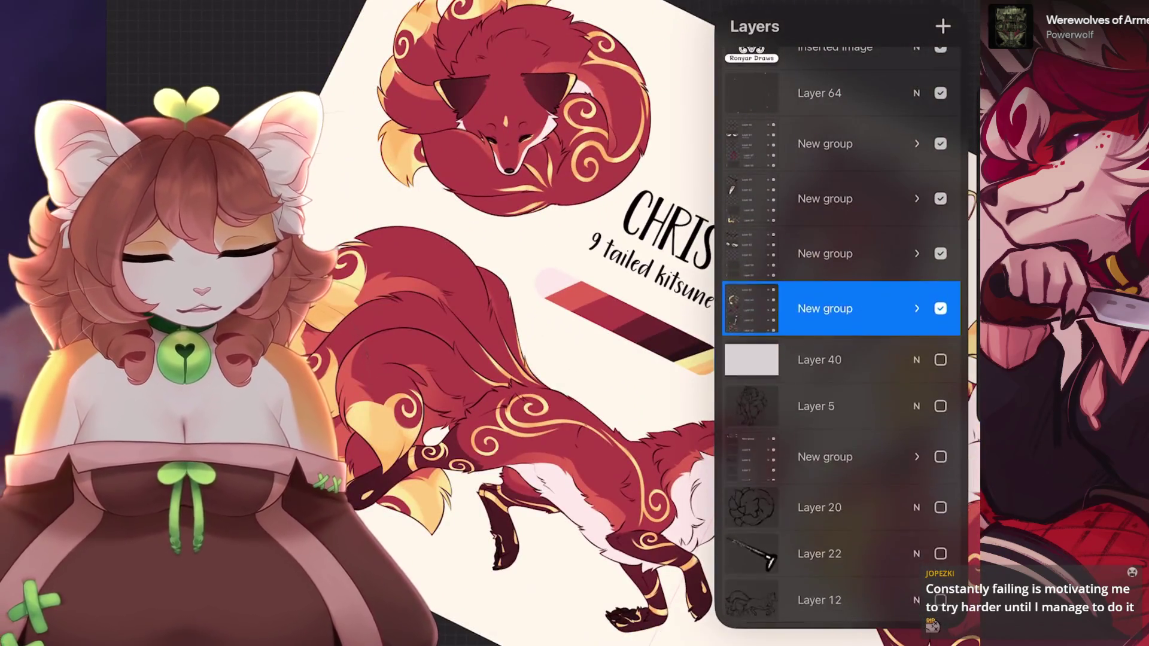
pyautogui.scroll(-5, 841, 329)
pyautogui.click(840, 424)
pyautogui.scroll(3, 841, 329)
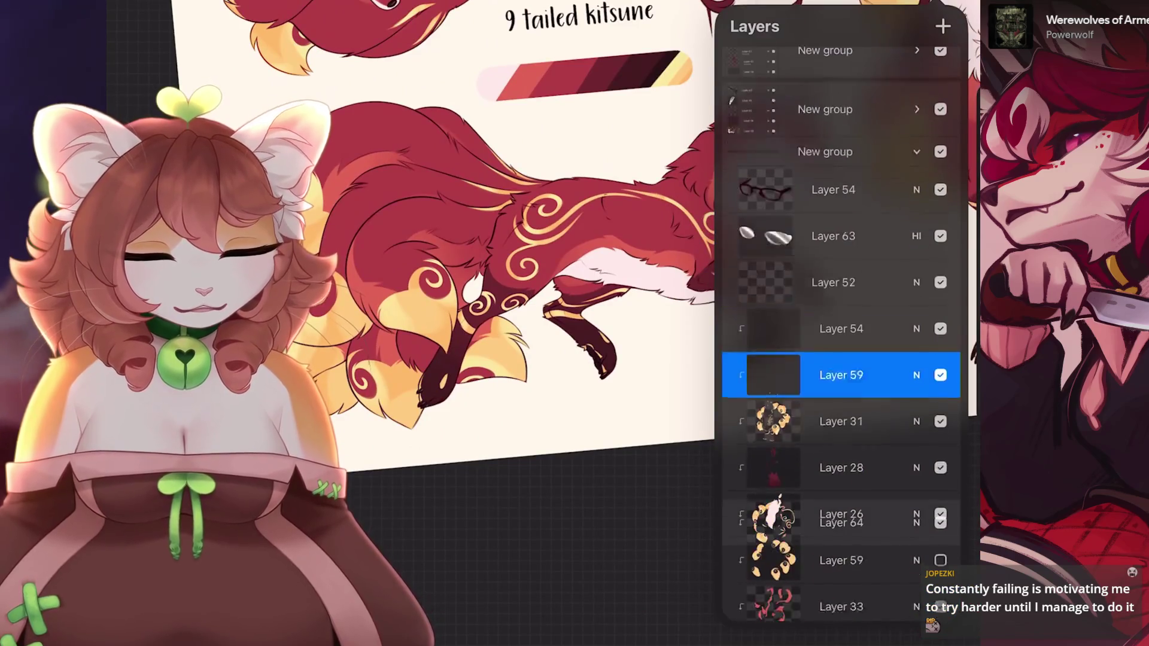
pyautogui.click(833, 301)
pyautogui.click(941, 302)
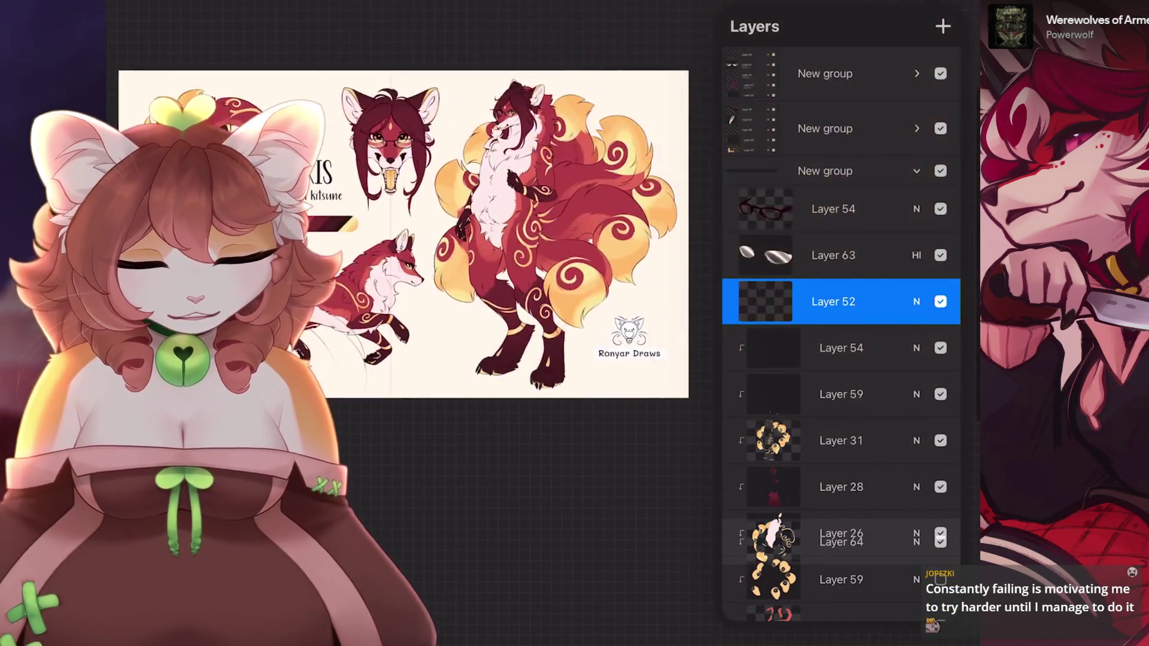
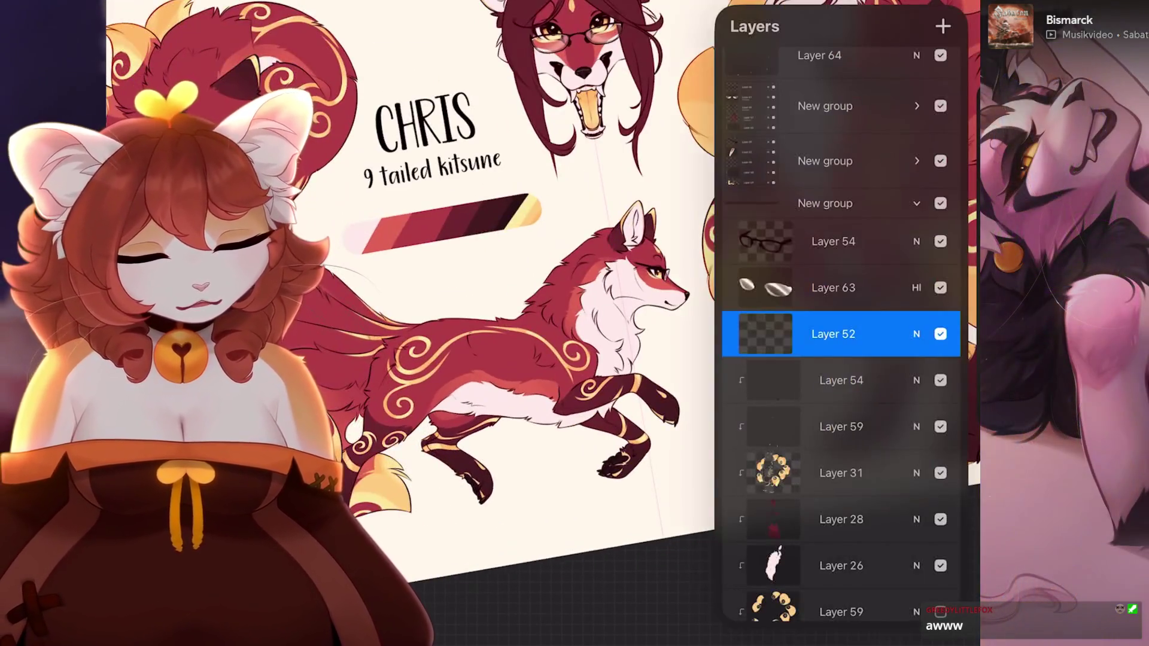
# - Expand the tail and head layer groups, zoom in on them, and select Layer 44
pyautogui.click(916, 204)
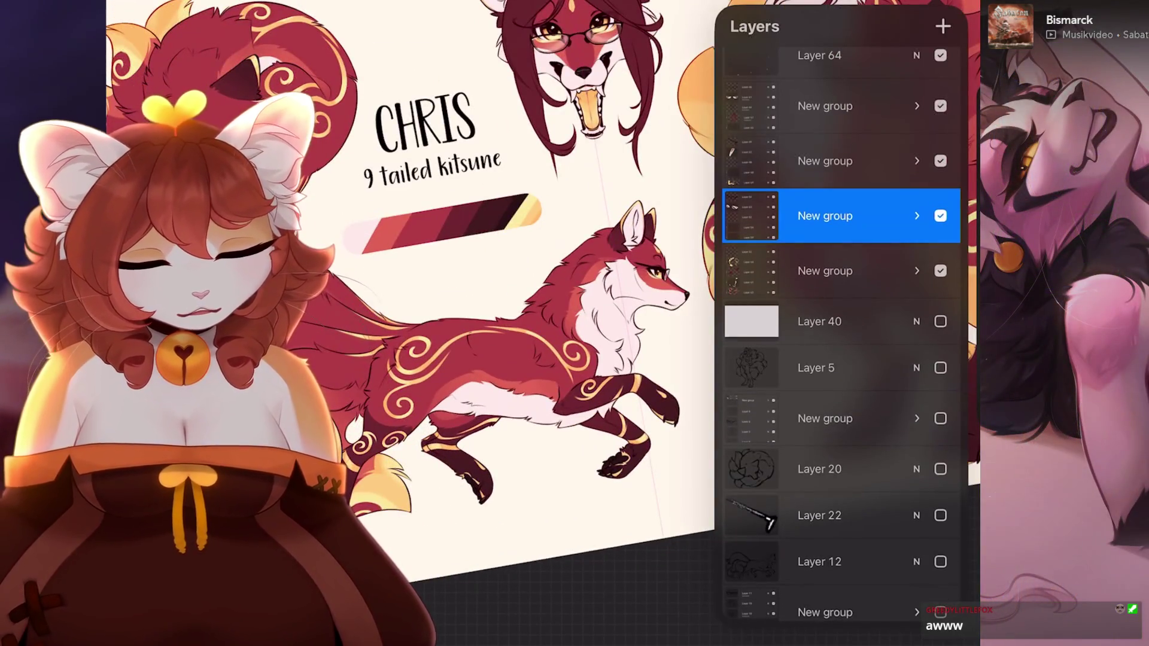
pyautogui.click(917, 161)
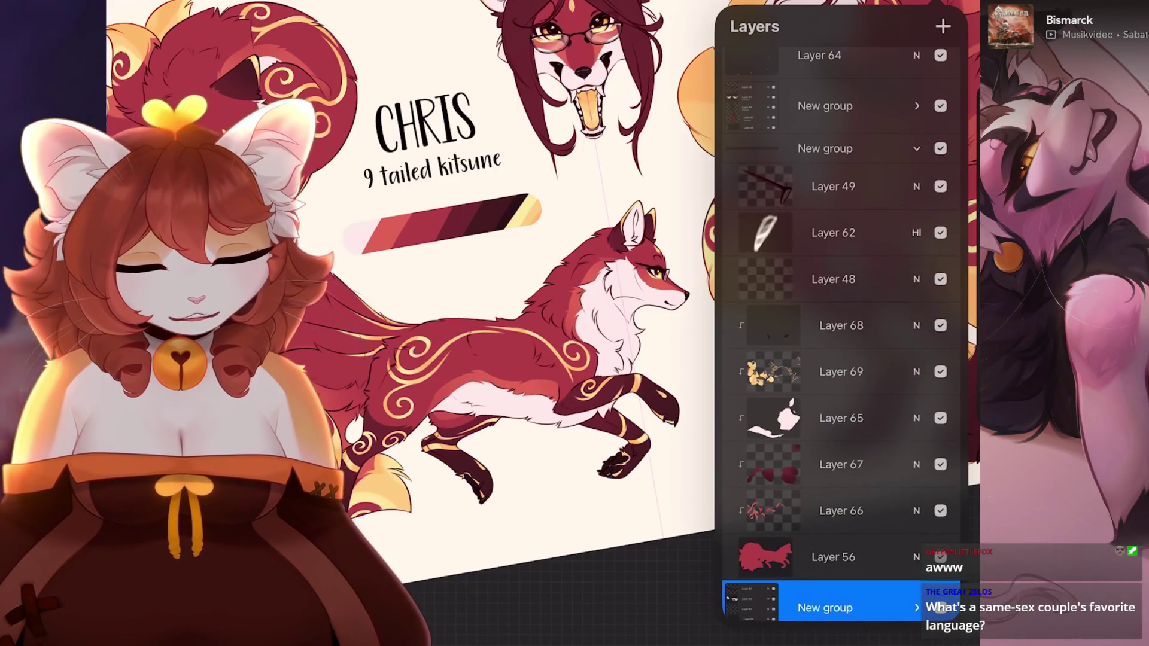
pyautogui.click(833, 279)
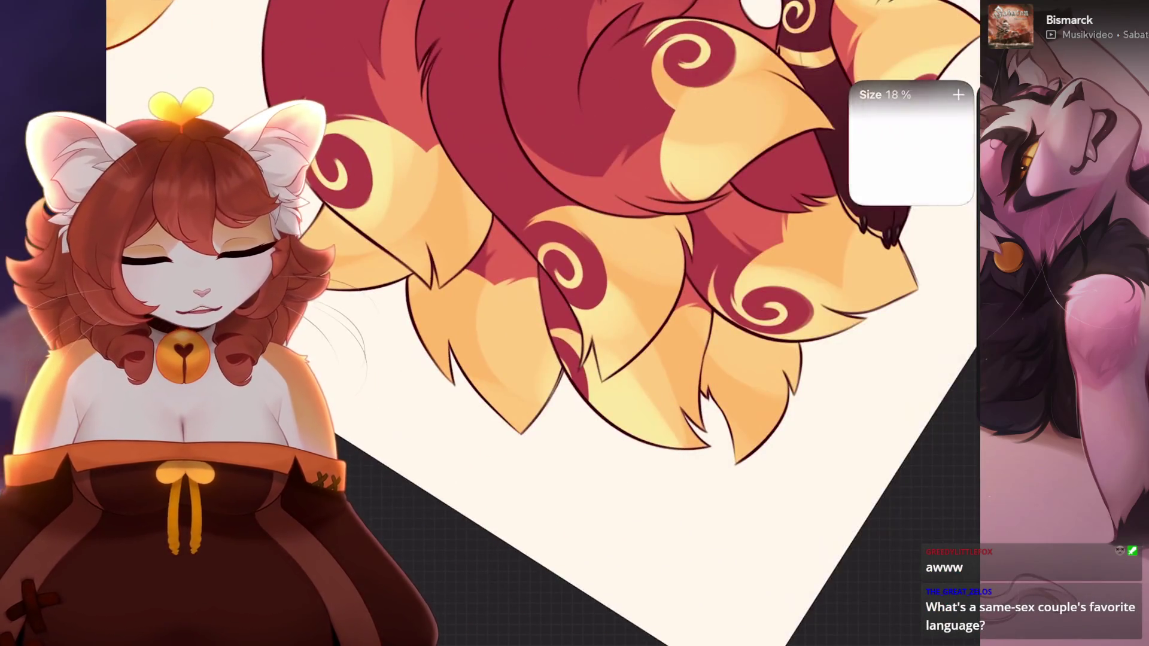
pyautogui.scroll(3, 538, 324)
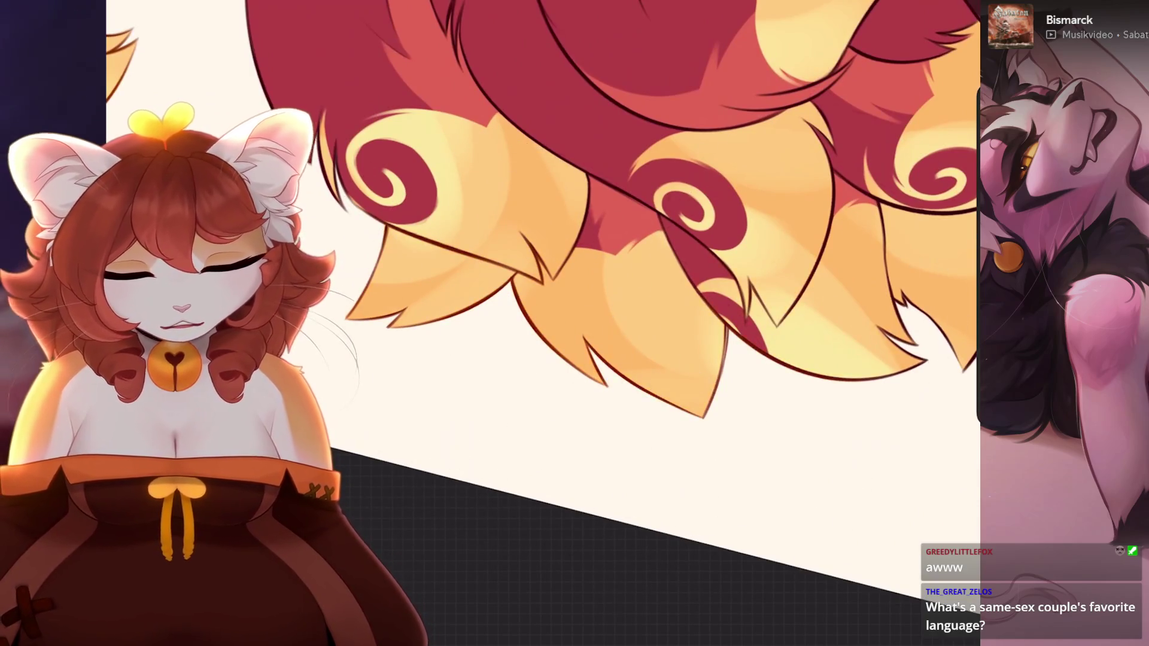
pyautogui.scroll(-3, 605, 411)
pyautogui.scroll(2, 744, 416)
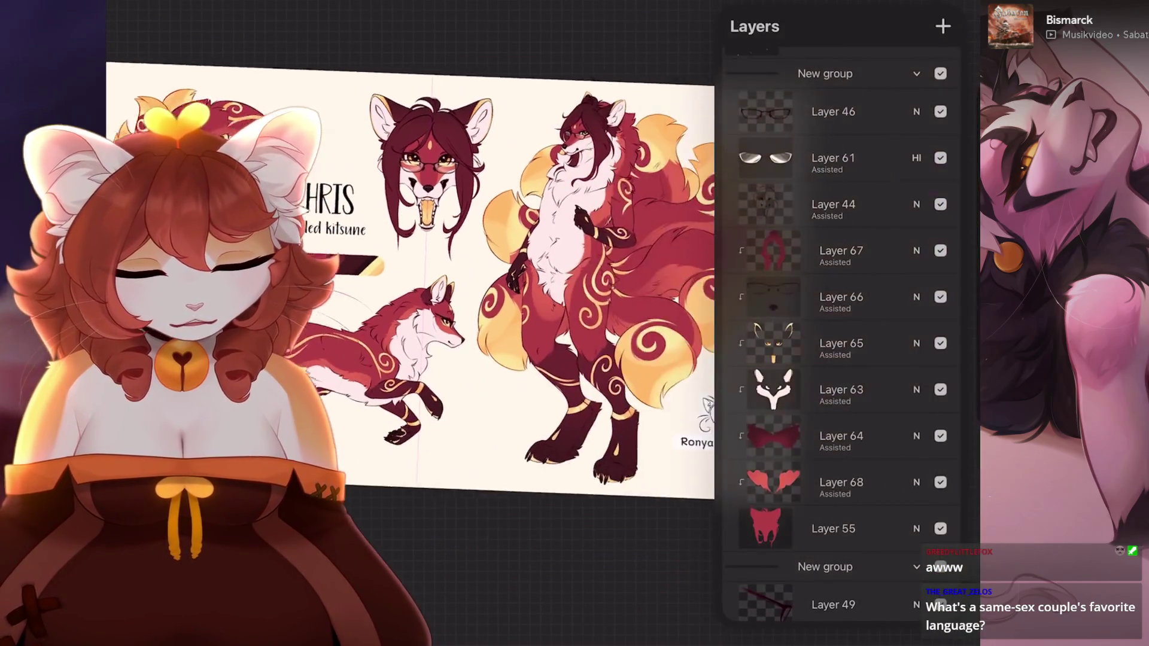
pyautogui.click(838, 204)
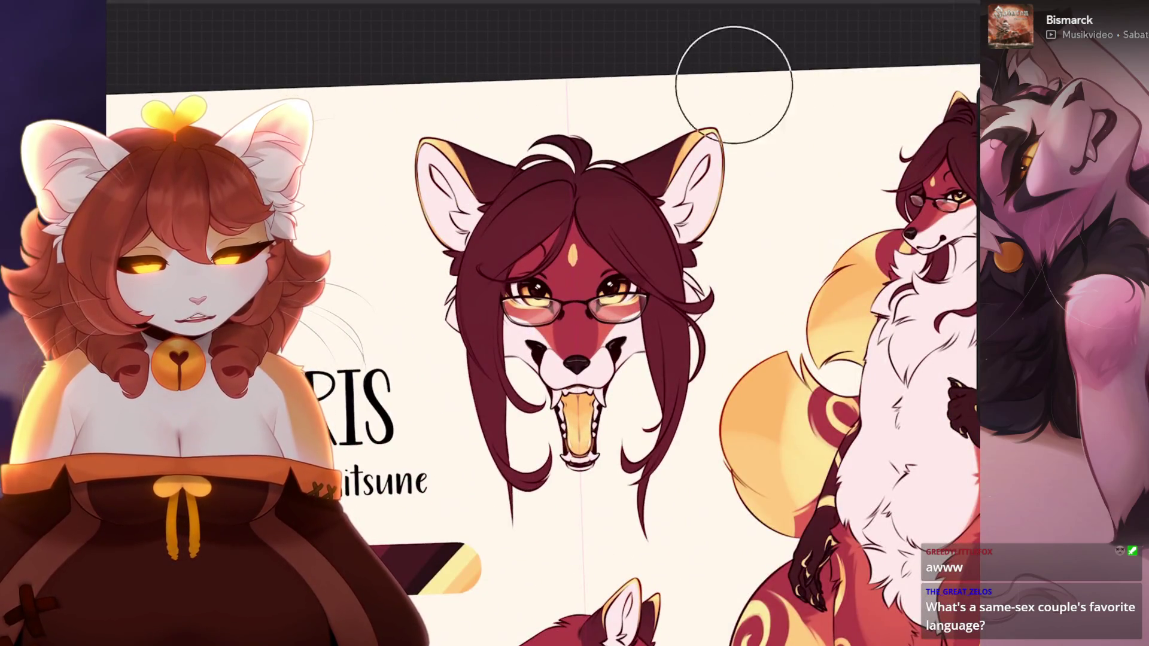
pyautogui.scroll(3, 575, 323)
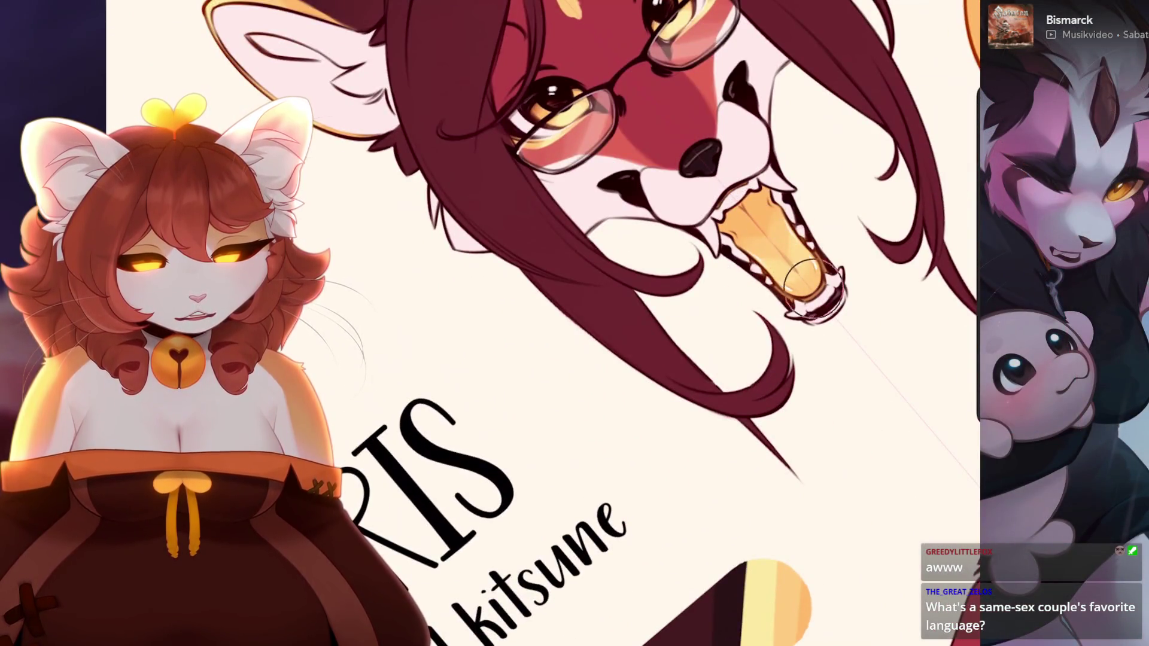
# - Fit the whole sheet on screen, toggle Layer 64 off and on, and open its opacity settings
pyautogui.hotkey('ctrl', '0')
pyautogui.press('l')
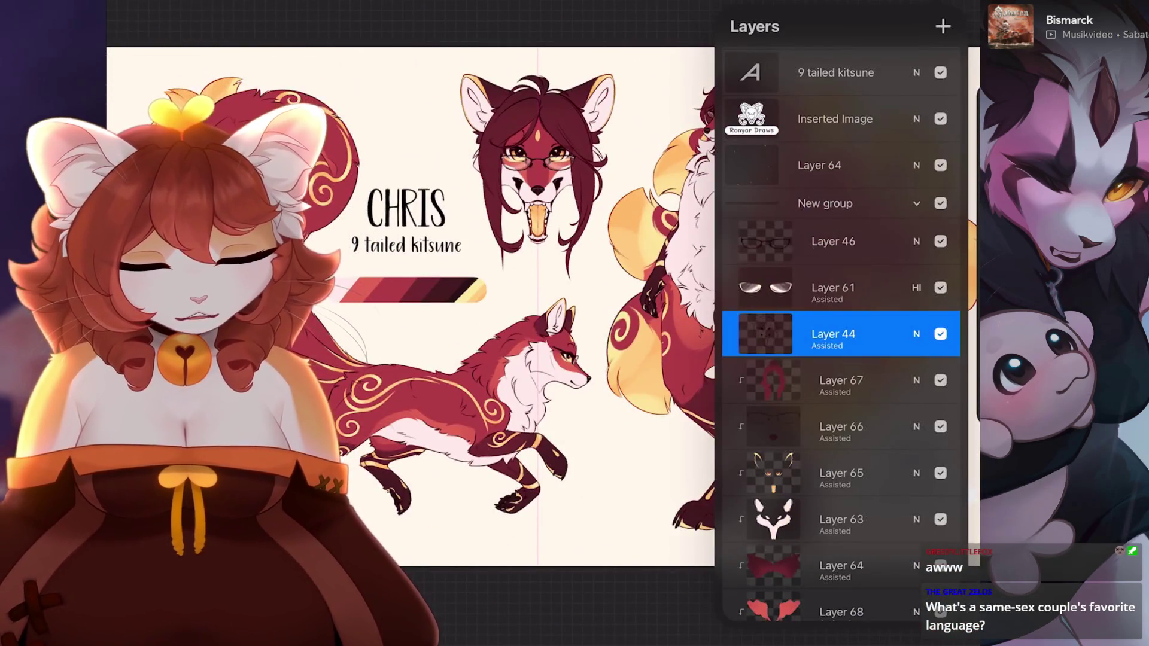
pyautogui.click(940, 165)
pyautogui.click(940, 165)
pyautogui.click(916, 334)
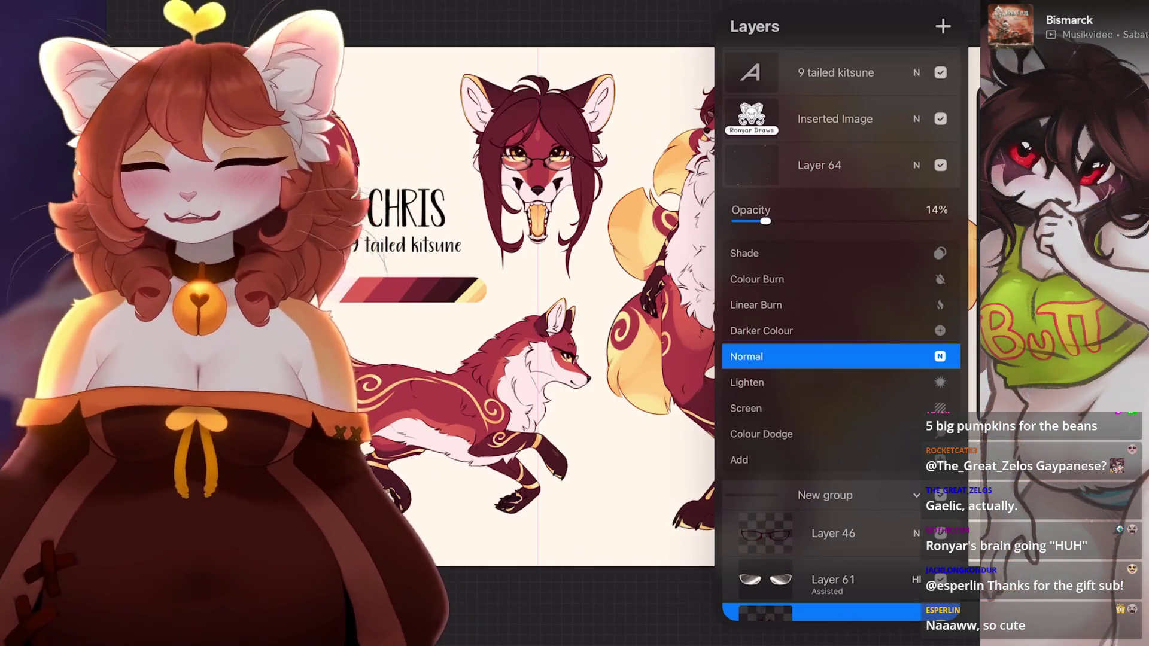
# - Raise Layer 64's opacity to 22%
pyautogui.click(916, 165)
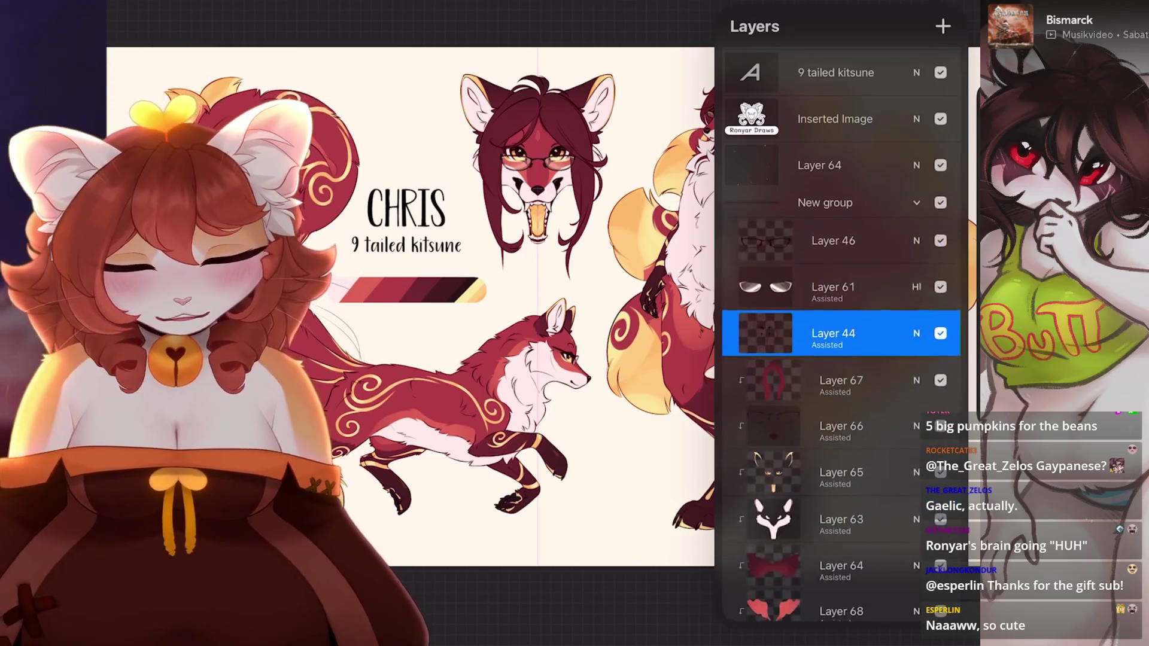
pyautogui.click(940, 334)
pyautogui.click(916, 166)
pyautogui.moveTo(758, 221); pyautogui.dragTo(781, 221)
pyautogui.click(916, 165)
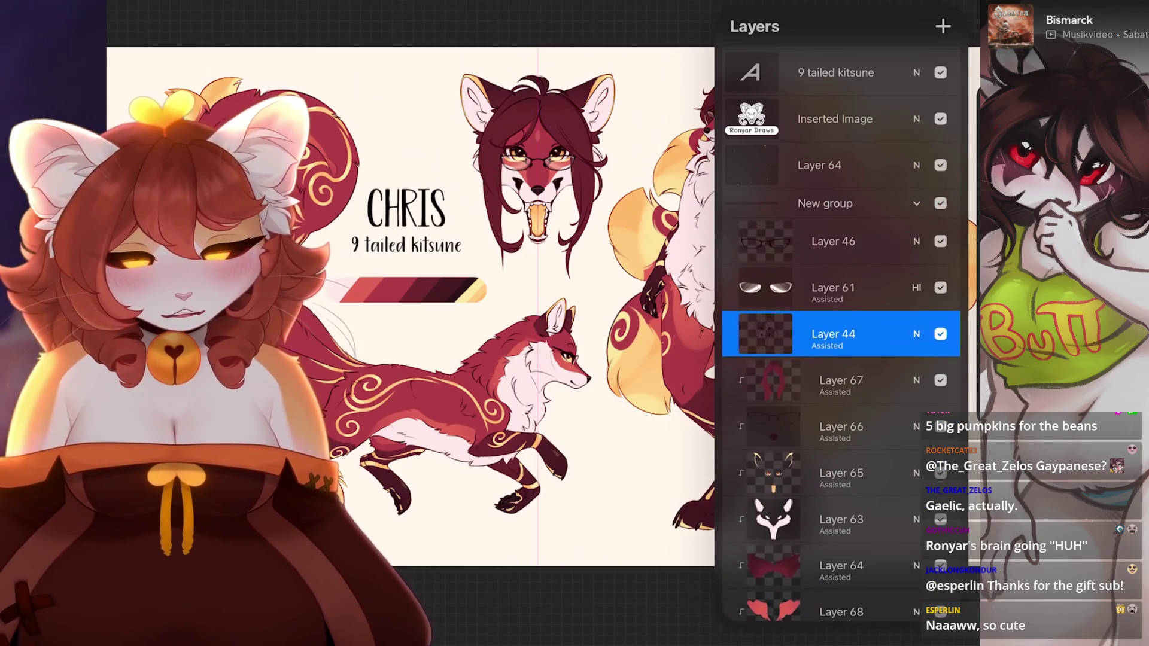
# - Select Layer 65 for the face markings
pyautogui.scroll(-2, 841, 335)
pyautogui.click(841, 368)
pyautogui.click(841, 368)
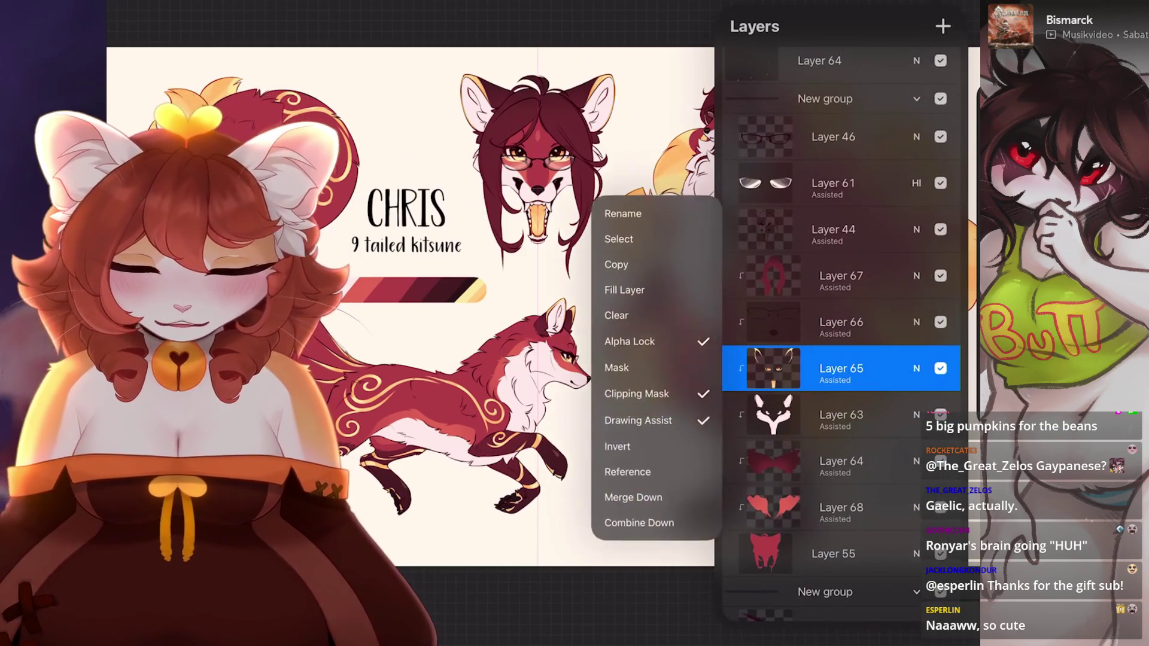
pyautogui.click(841, 368)
pyautogui.scroll(5, 418, 269)
# - Choose the Fine Liner brush from the Little Collection brush set
pyautogui.scroll(-5, 575, 323)
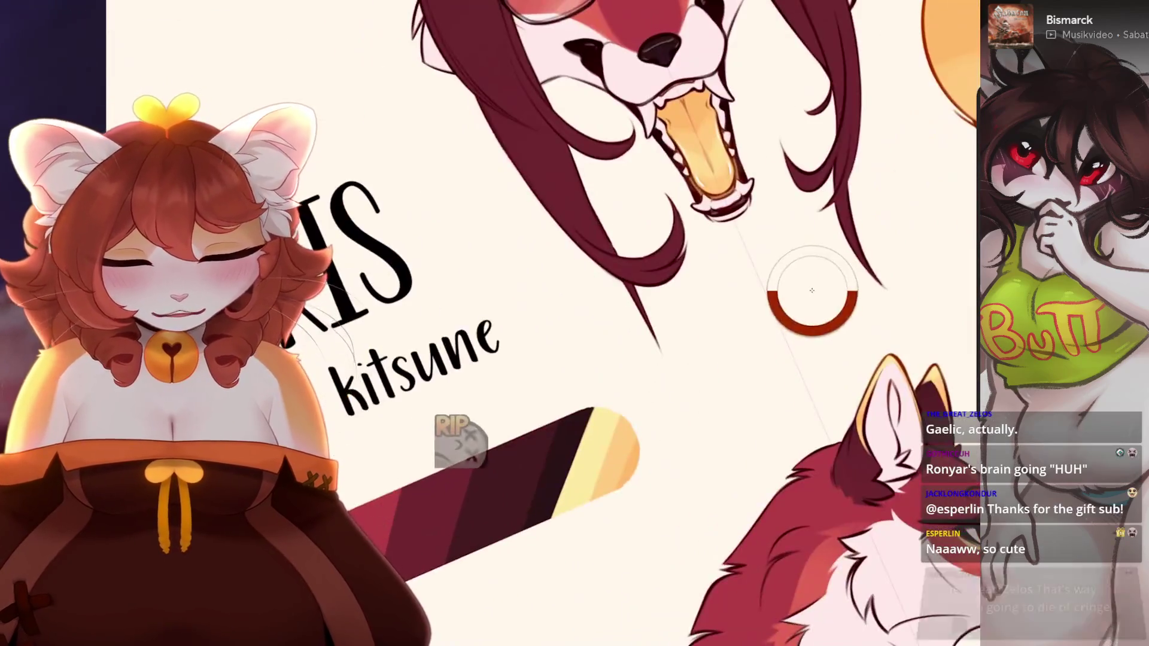
pyautogui.scroll(5, 575, 323)
pyautogui.scroll(5, 574, 323)
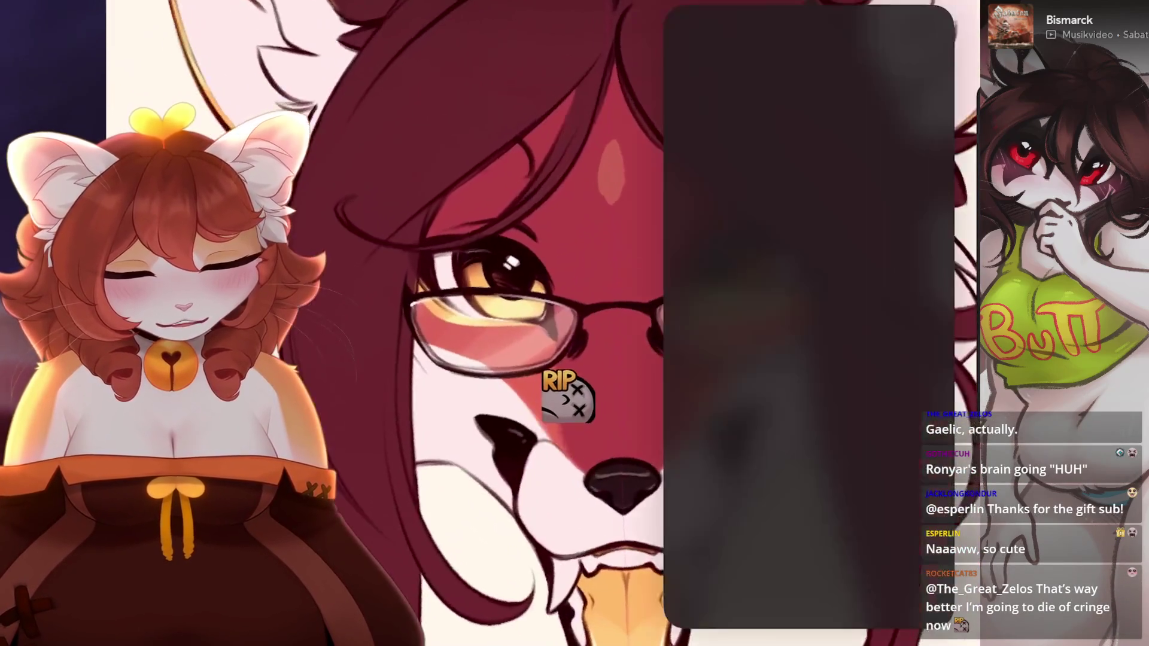
pyautogui.click(718, 223)
pyautogui.scroll(3, 718, 179)
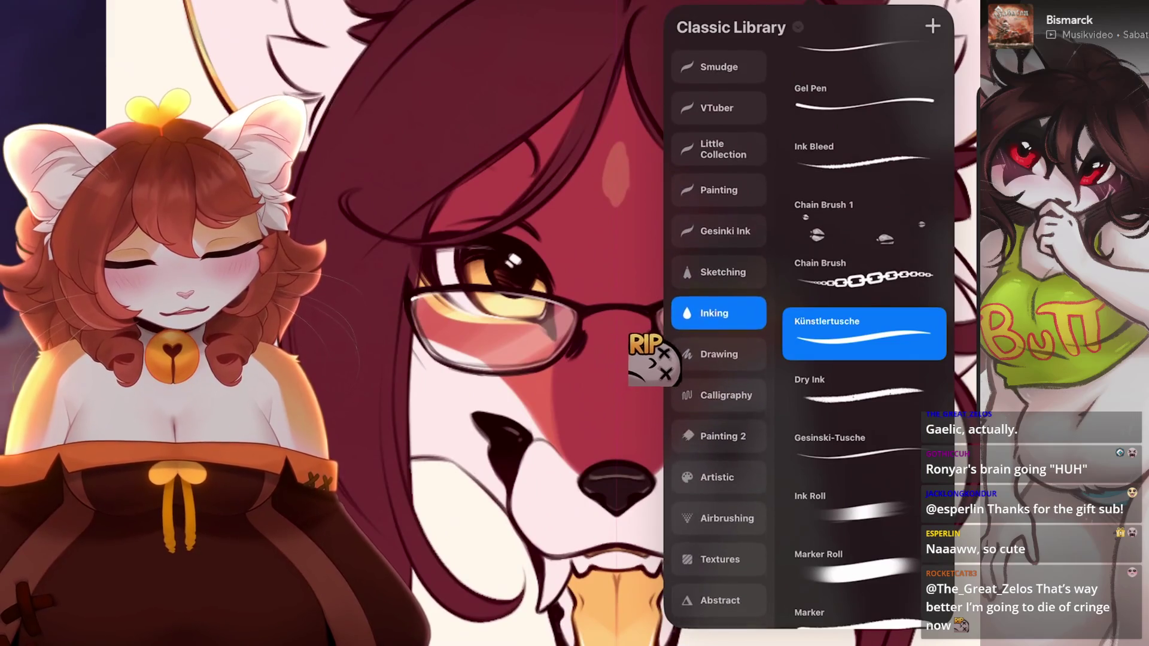
pyautogui.click(719, 148)
pyautogui.click(864, 73)
pyautogui.click(864, 132)
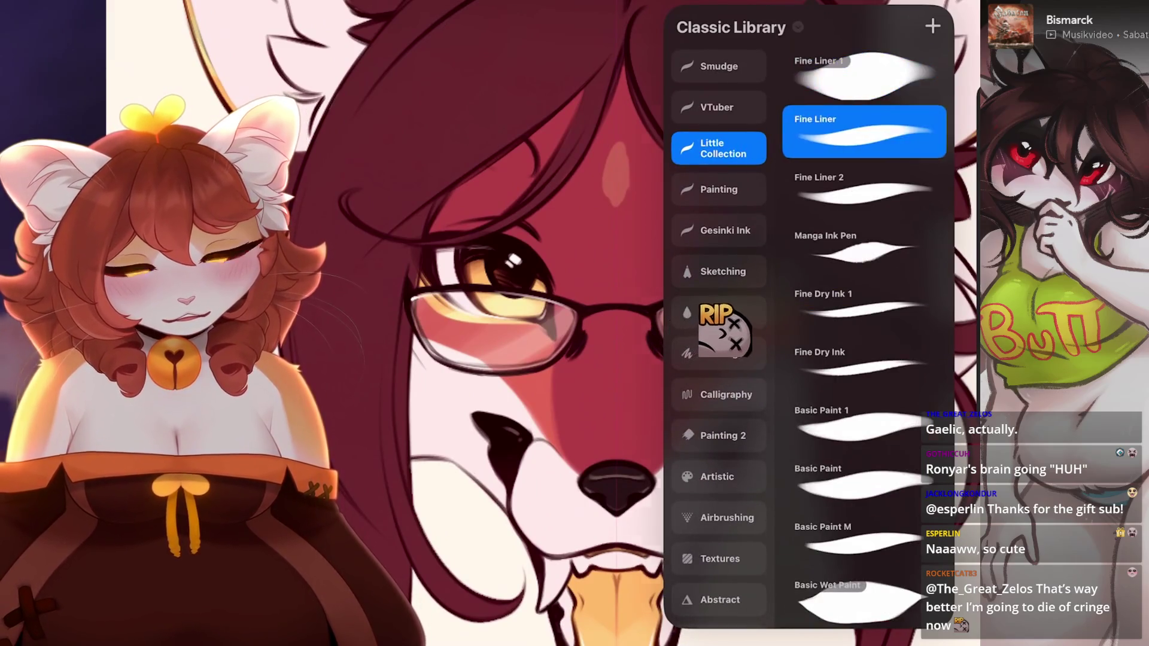
pyautogui.scroll(5, 575, 323)
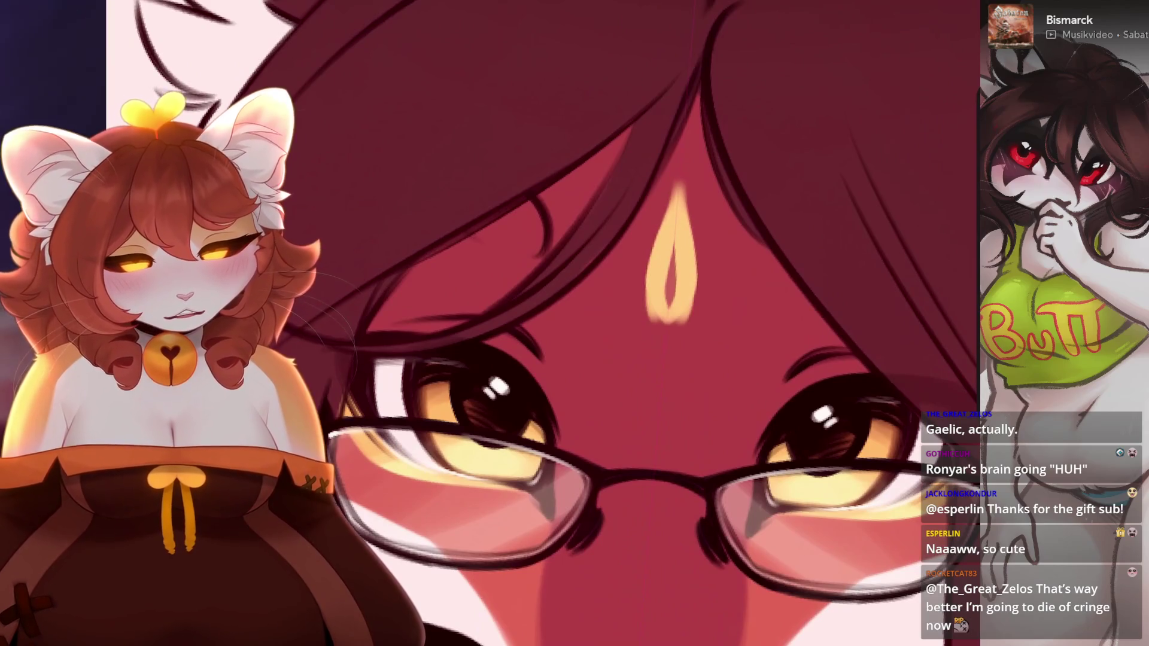
# - Replace the two-stroke forehead flame with one leaf-shaped Fine Liner stroke, undoing a stray mark
pyautogui.hotkey('ctrl', 'z')
pyautogui.moveTo(663, 320); pyautogui.dragTo(687, 253)
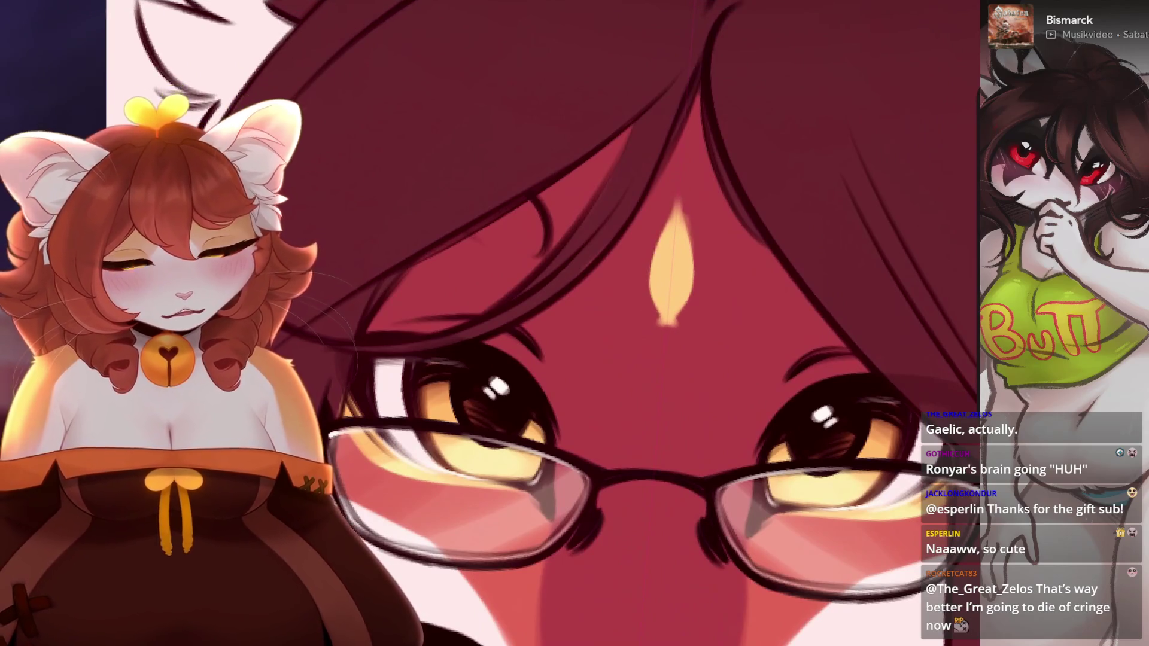
pyautogui.scroll(1, 497, 324)
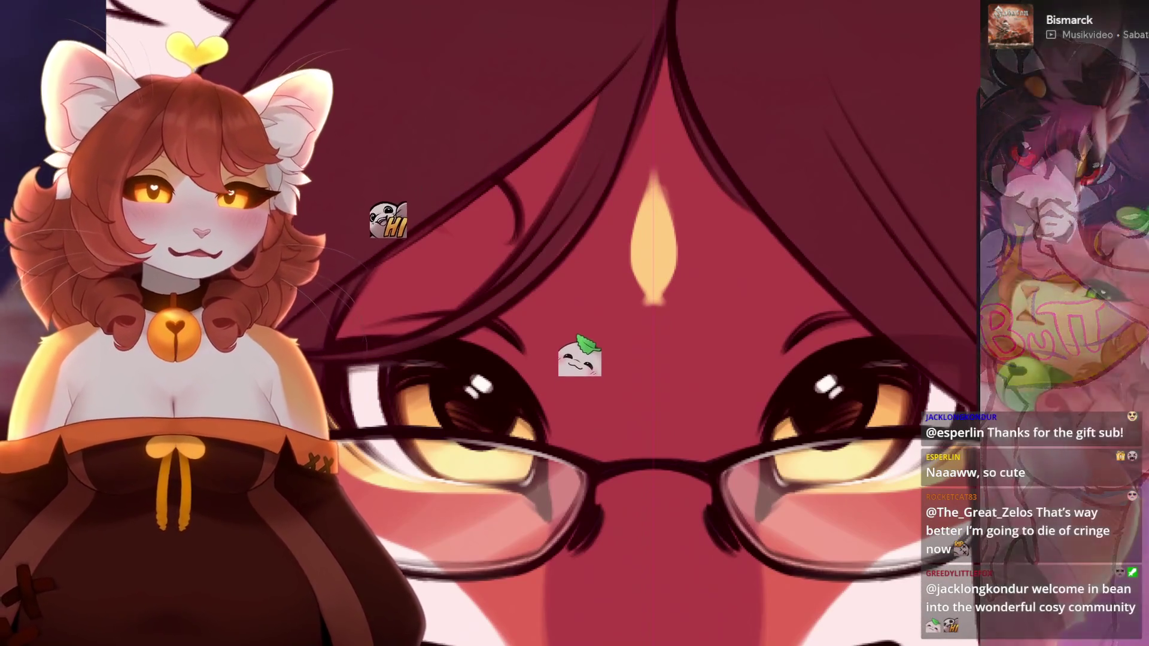
pyautogui.press('b')
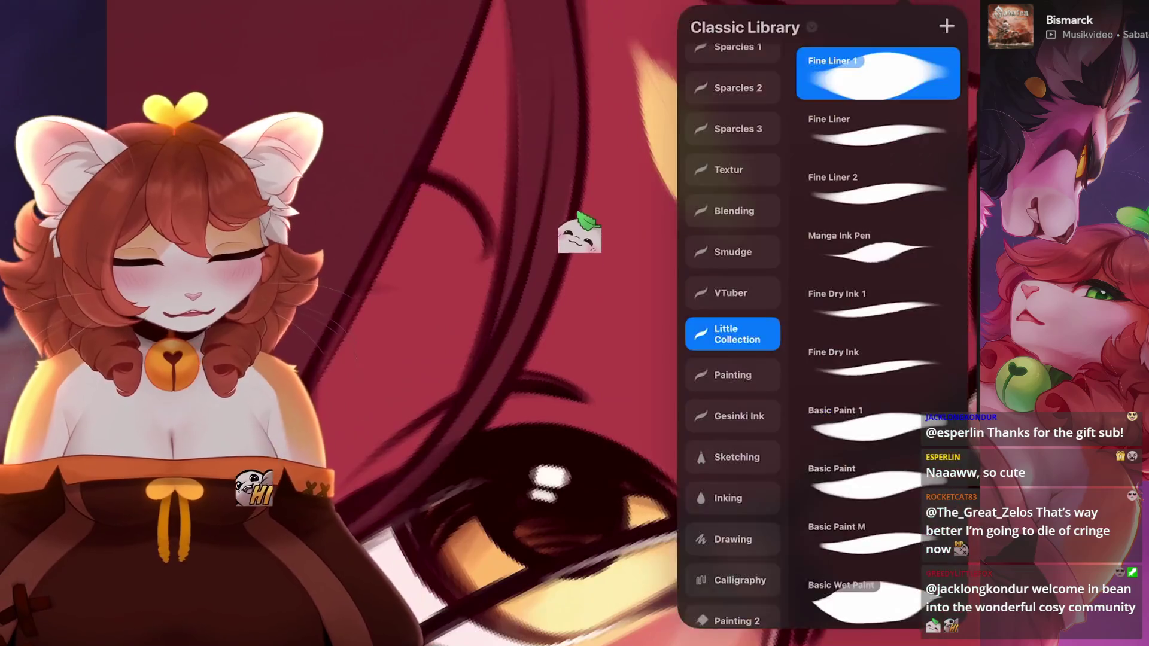
pyautogui.scroll(5, 760, 246)
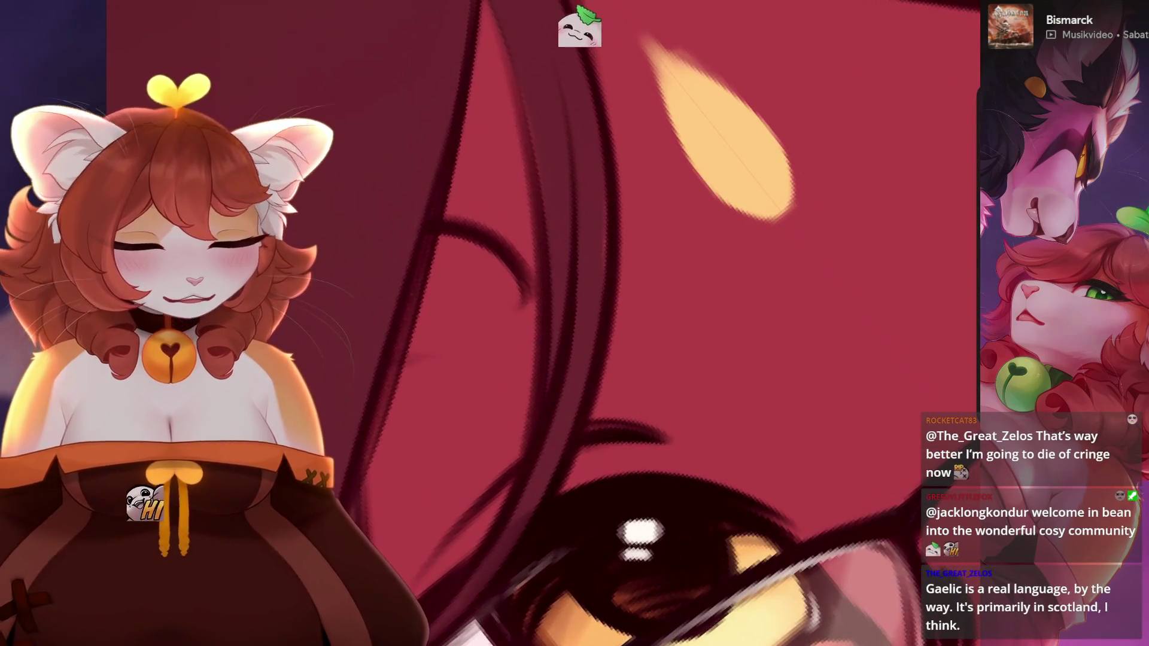
pyautogui.scroll(-3, 760, 246)
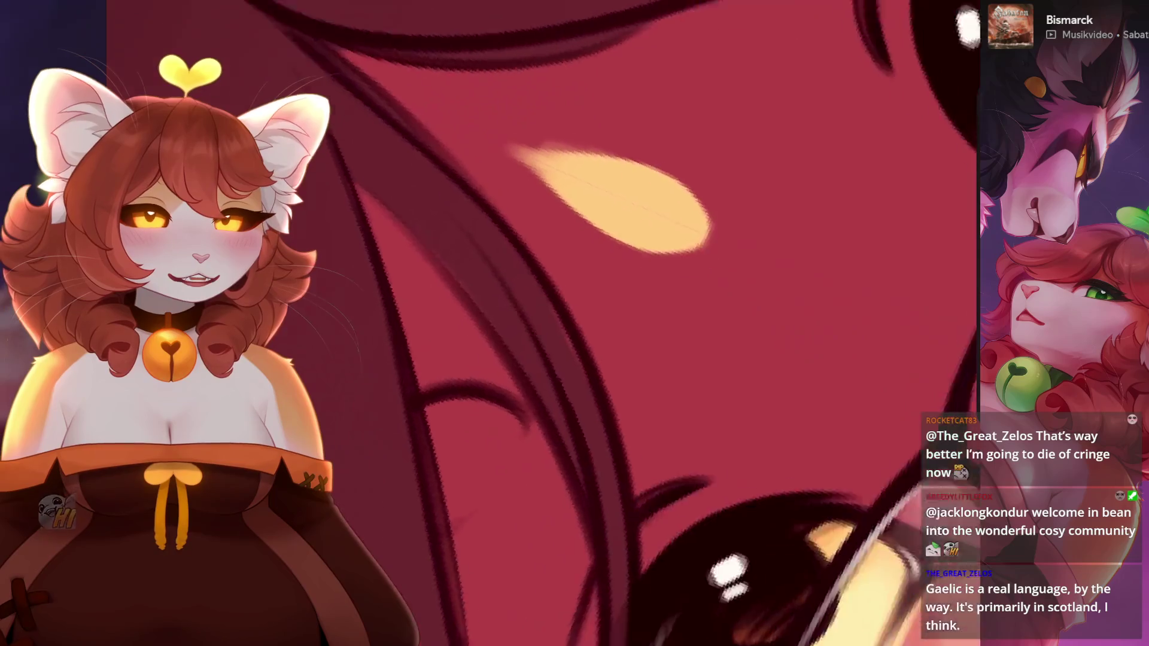
pyautogui.press('4')
pyautogui.press('4')
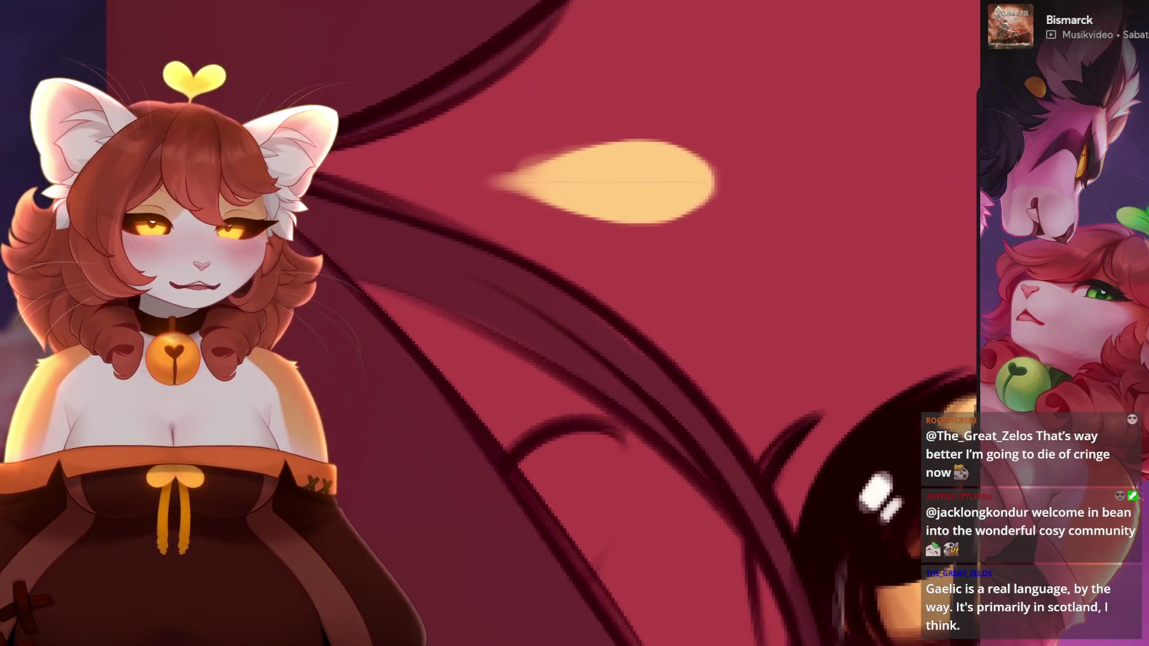
pyautogui.press('4')
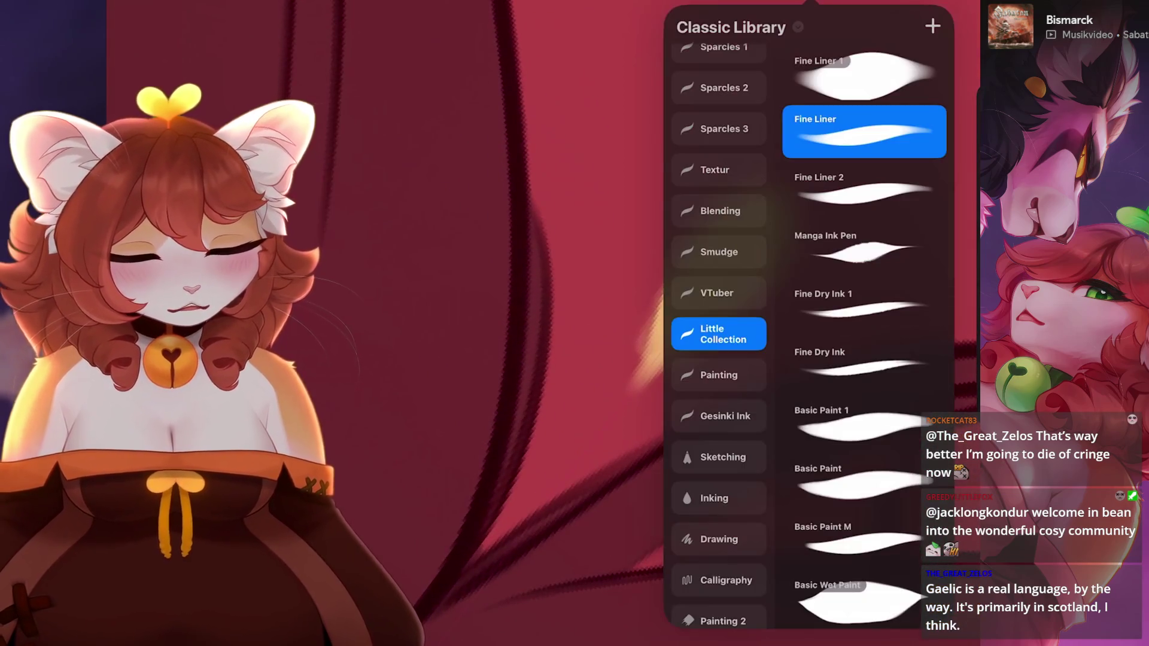
pyautogui.hotkey('ctrl', 'z')
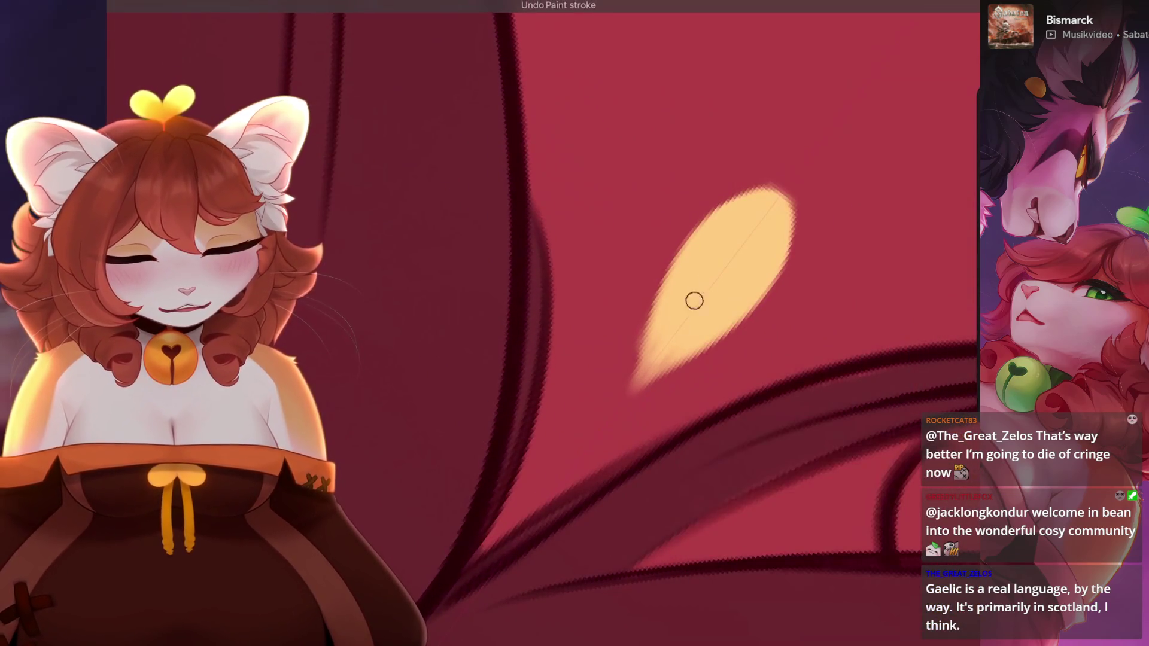
pyautogui.scroll(-5, 539, 323)
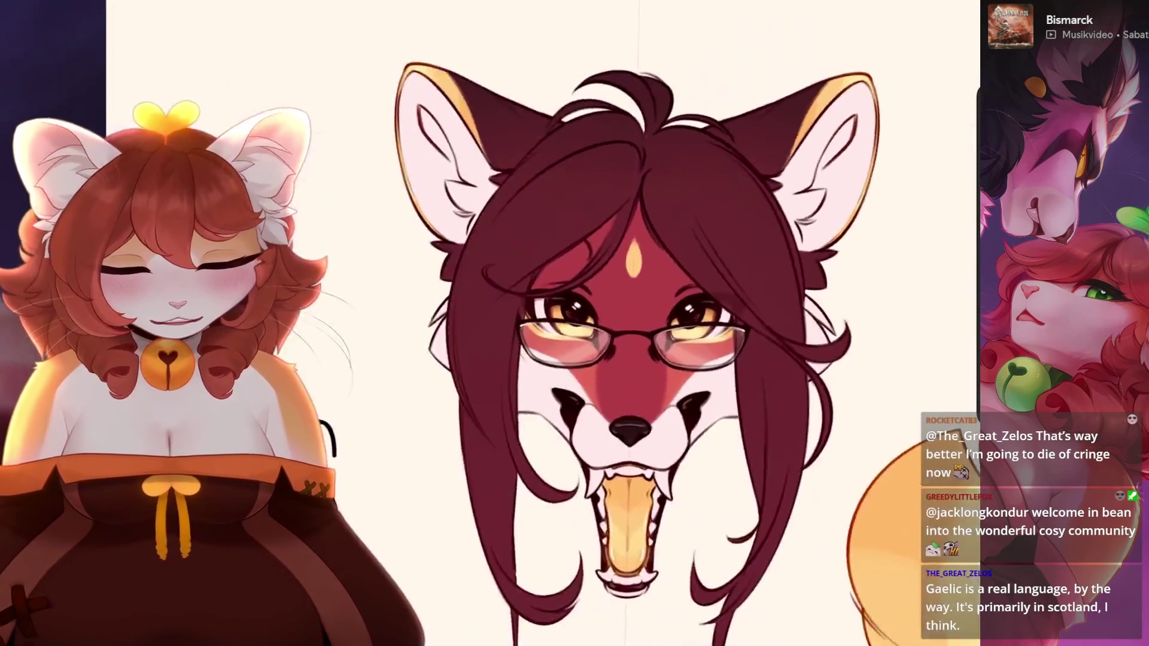
# - Freehand-select the forehead flame and uniformly transform it to adjust its size and angle
pyautogui.scroll(3, 539, 324)
pyautogui.scroll(5, 557, 323)
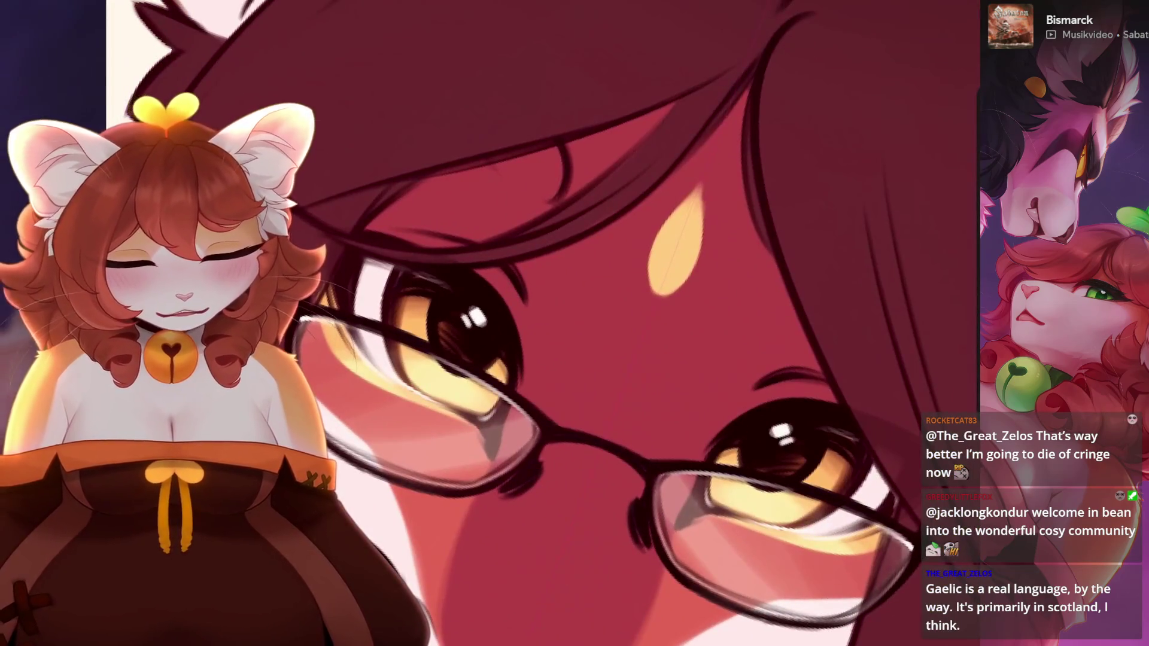
pyautogui.press('s')
pyautogui.moveTo(676, 349)
pyautogui.mouseDown()
pyautogui.moveTo(725, 194)
pyautogui.moveTo(677, 349)
pyautogui.mouseUp()
pyautogui.press('v')
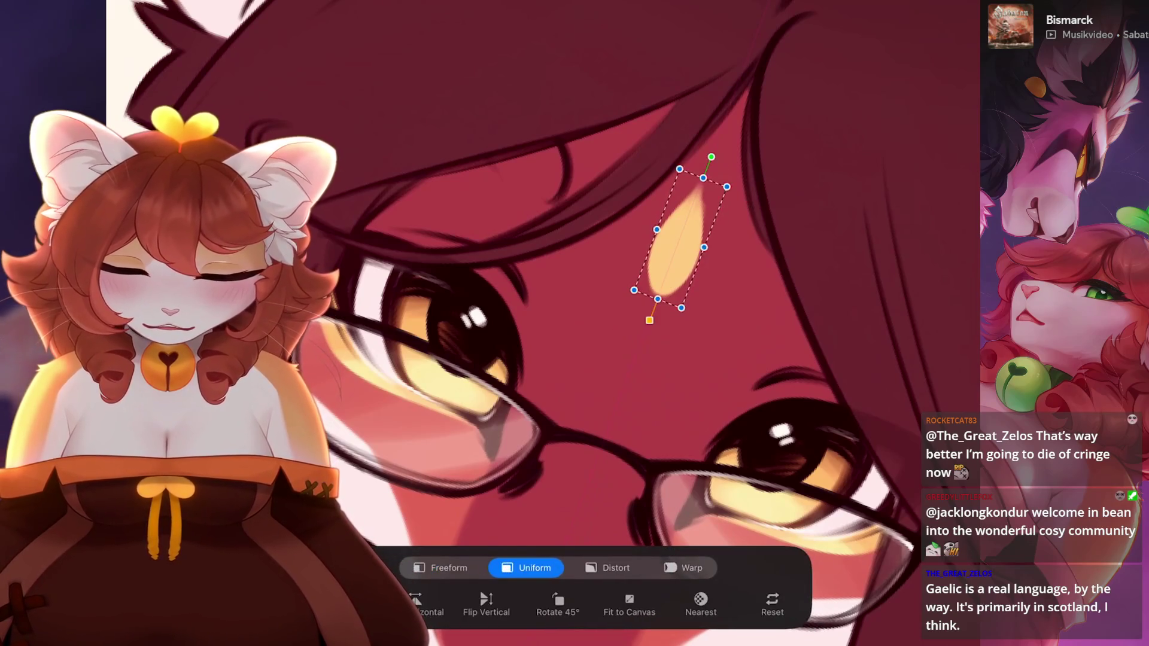
pyautogui.press('Return')
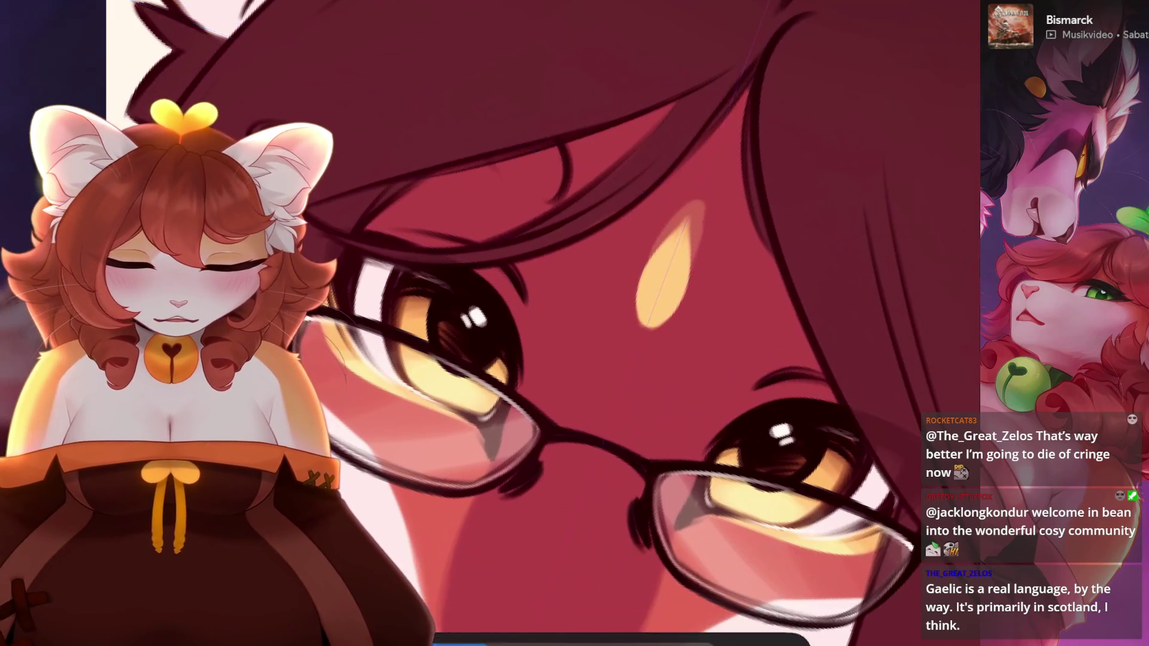
pyautogui.scroll(-5, 539, 323)
pyautogui.scroll(6, 454, 359)
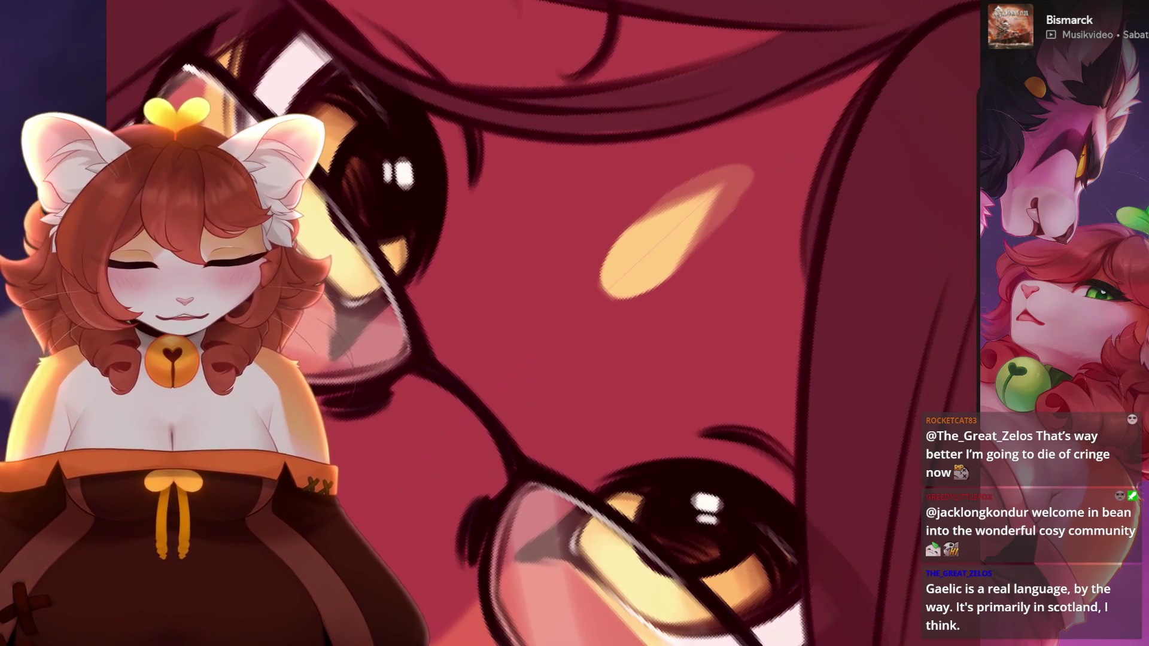
pyautogui.scroll(-6, 607, 276)
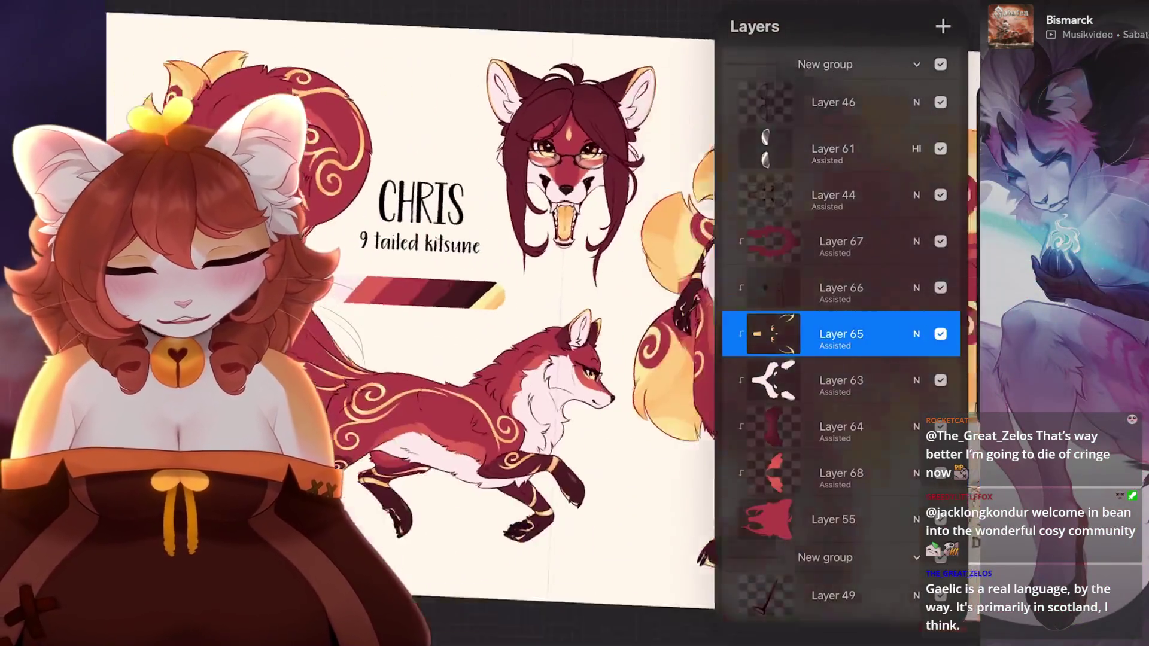
# - Open Layer 65's options and rotate the view to bring the fox head upright
pyautogui.click(841, 334)
pyautogui.scroll(5, 539, 324)
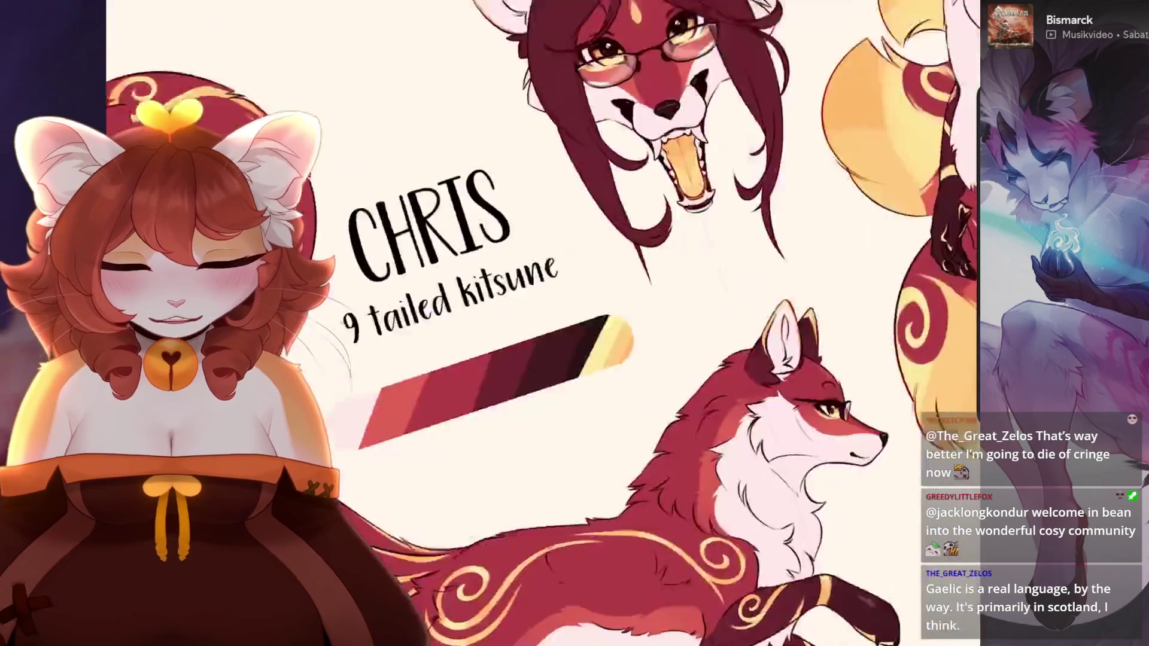
pyautogui.click(668, 220)
pyautogui.moveTo(668, 220)
pyautogui.mouseDown()
pyautogui.moveTo(701, 381)
pyautogui.moveTo(778, 300)
pyautogui.mouseUp()
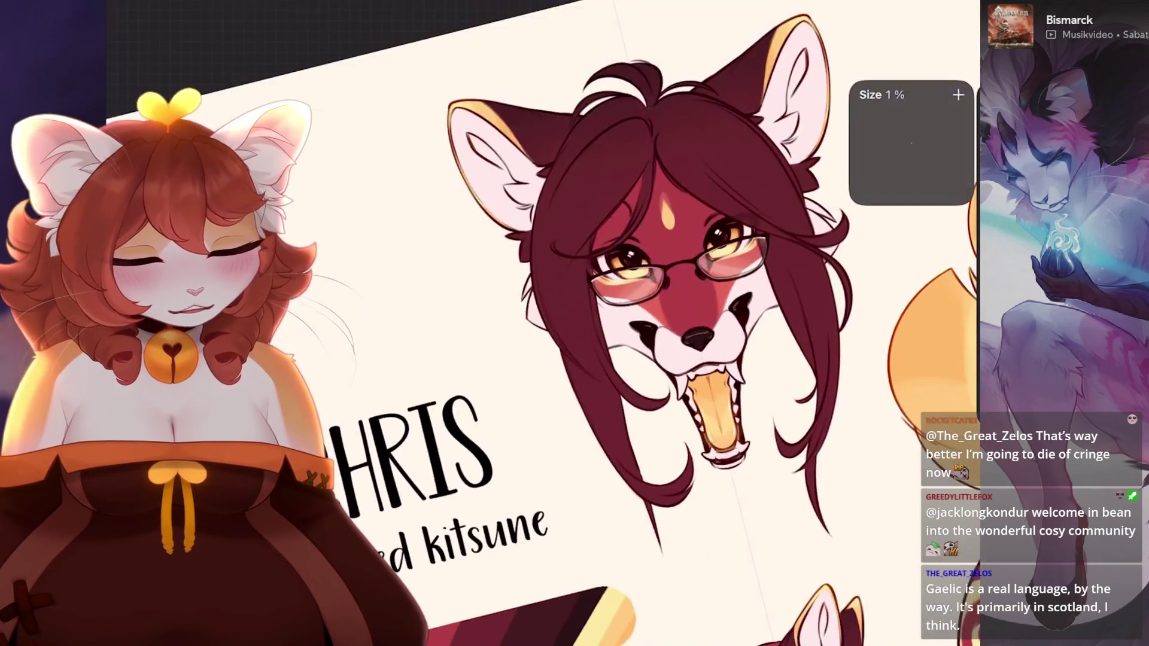
pyautogui.scroll(-2, 599, 323)
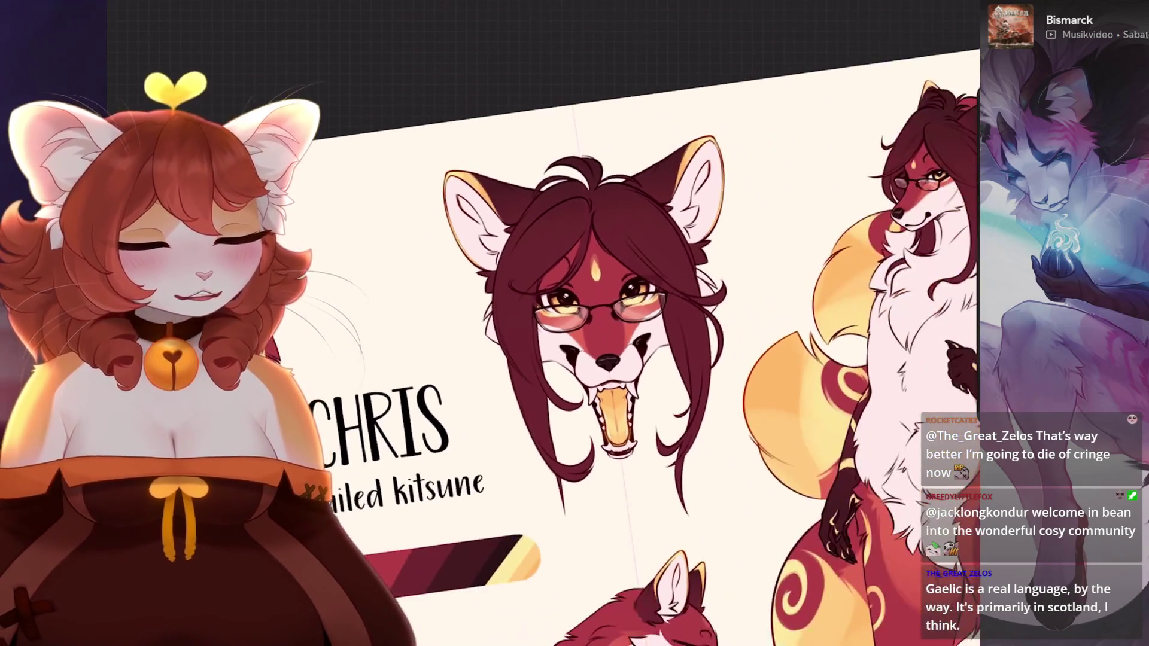
pyautogui.scroll(-3, 407, 299)
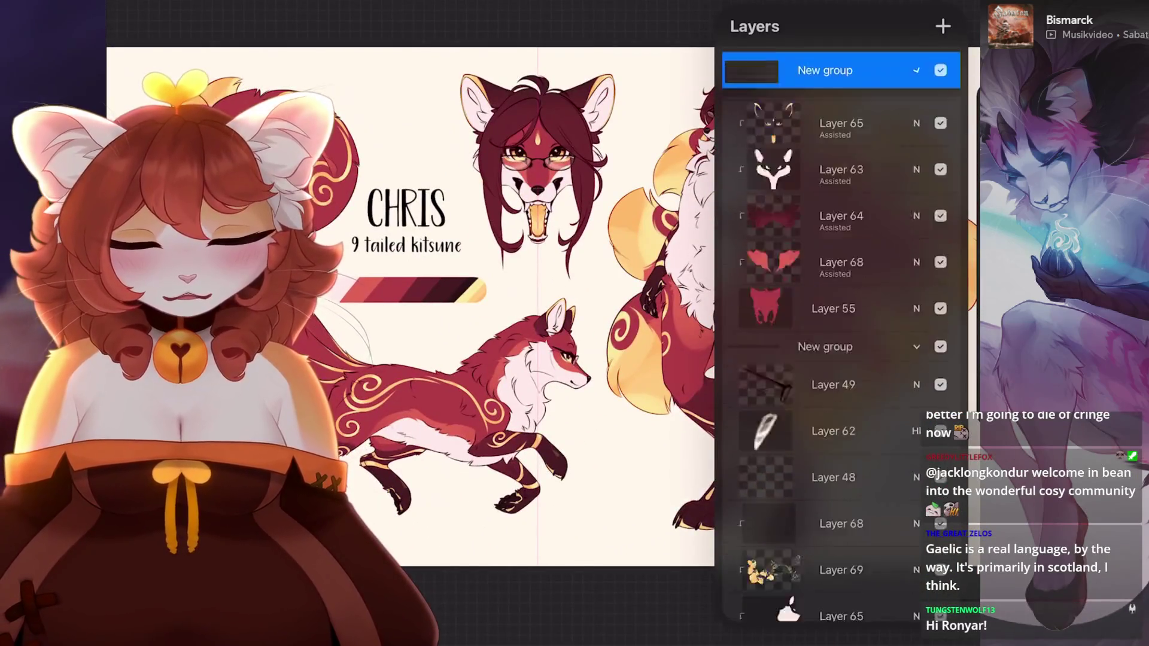
pyautogui.scroll(2, 841, 324)
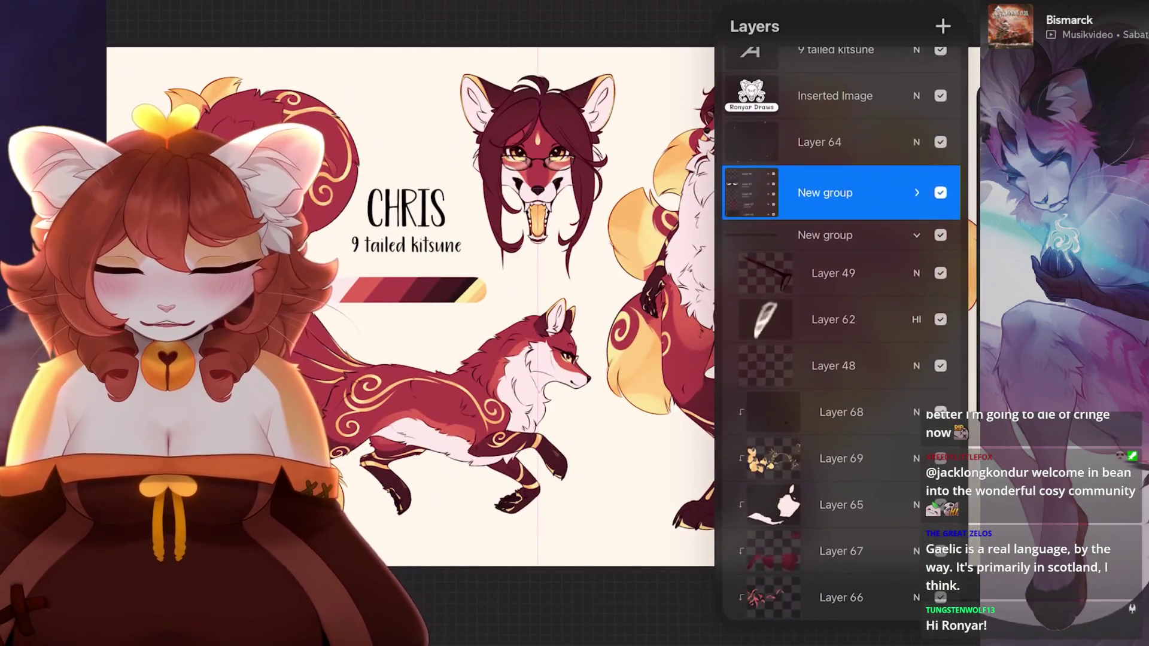
# - Make Layer 69 active and undo the last paint stroke
pyautogui.click(841, 459)
pyautogui.click(840, 459)
pyautogui.click(841, 458)
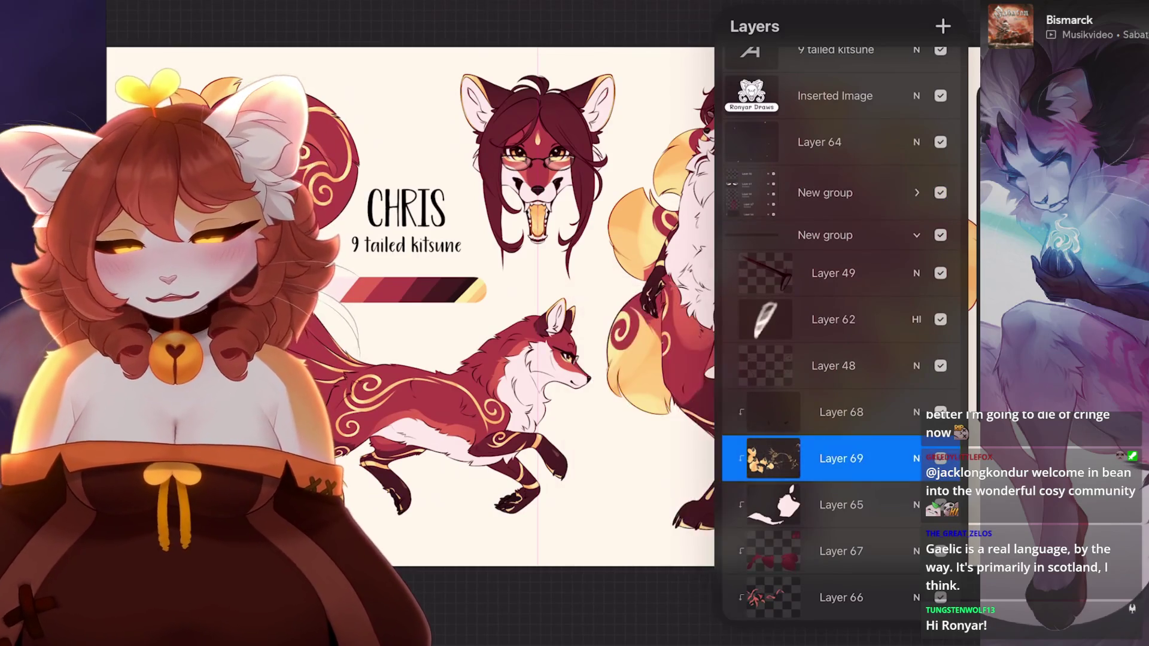
pyautogui.scroll(10, 557, 347)
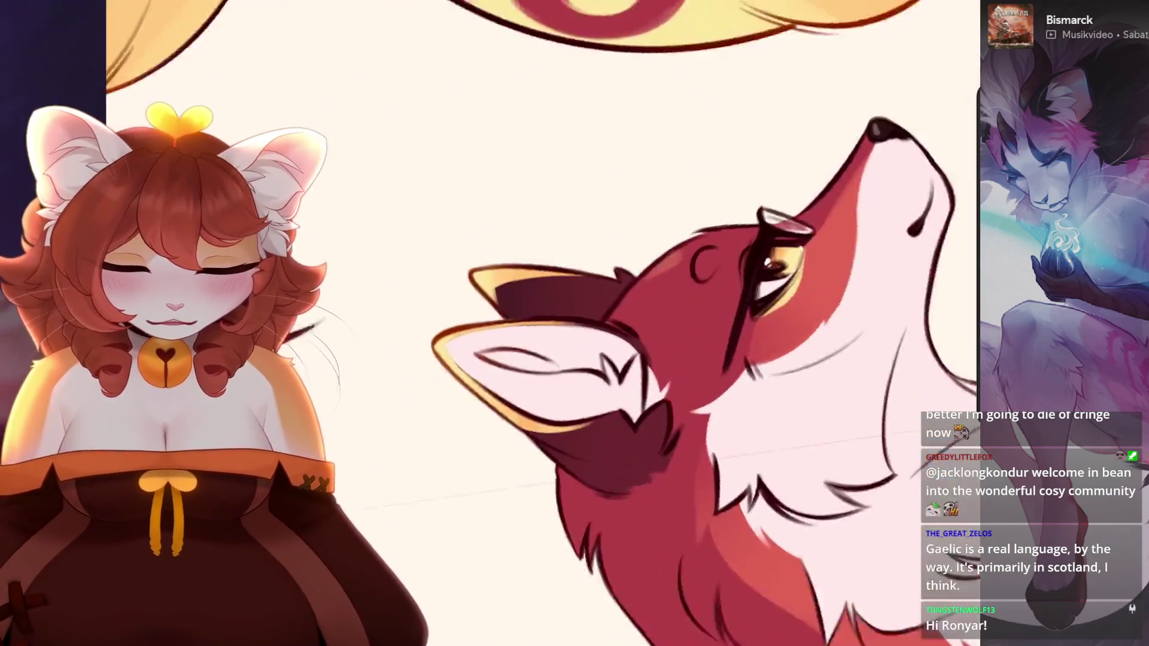
pyautogui.scroll(-2, 676, 348)
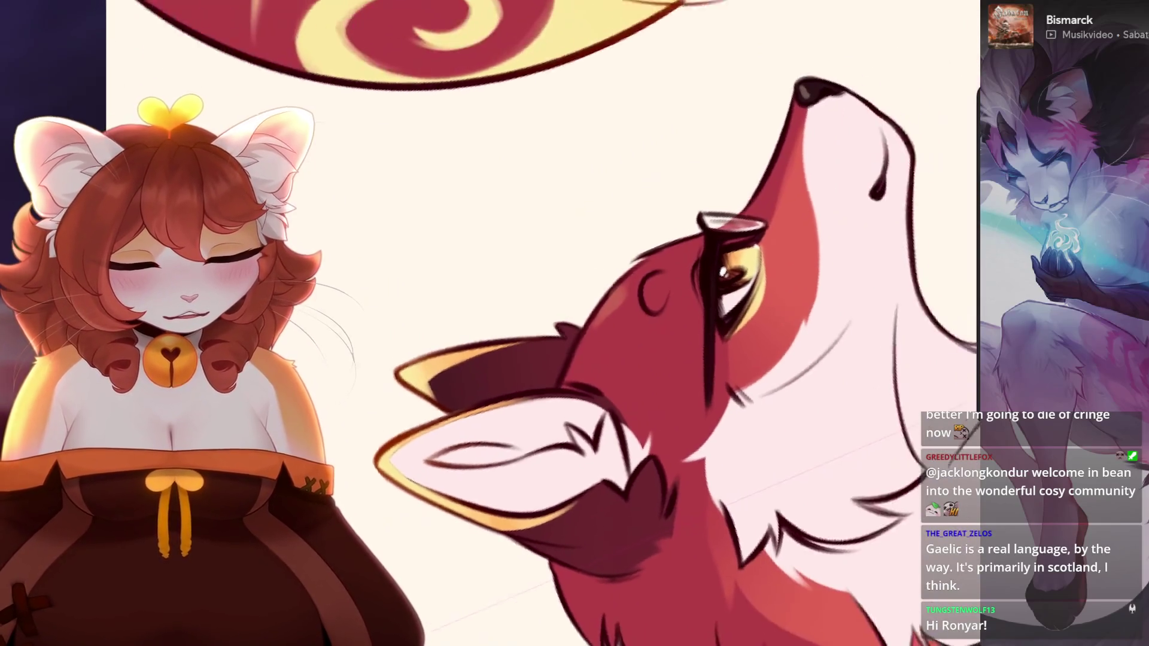
pyautogui.scroll(5, 682, 323)
pyautogui.hotkey('ctrl', 'z')
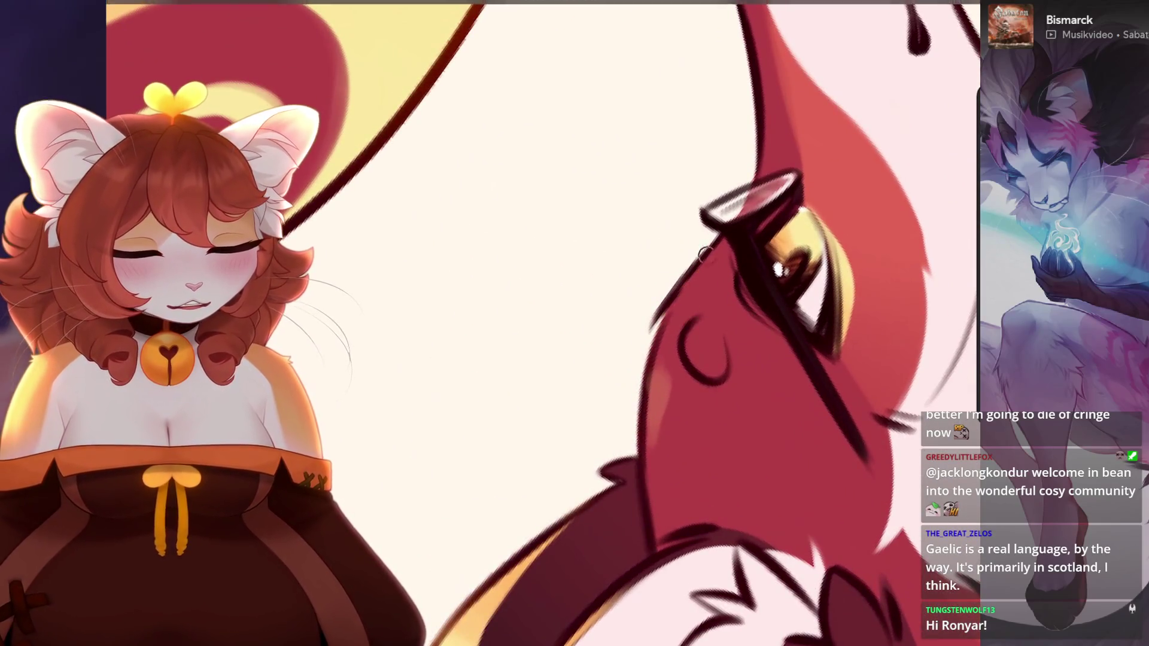
# - At 2% brush size, paint dark strokes trimming the yellow paw highlight, then lasso the highlight
pyautogui.press('[')
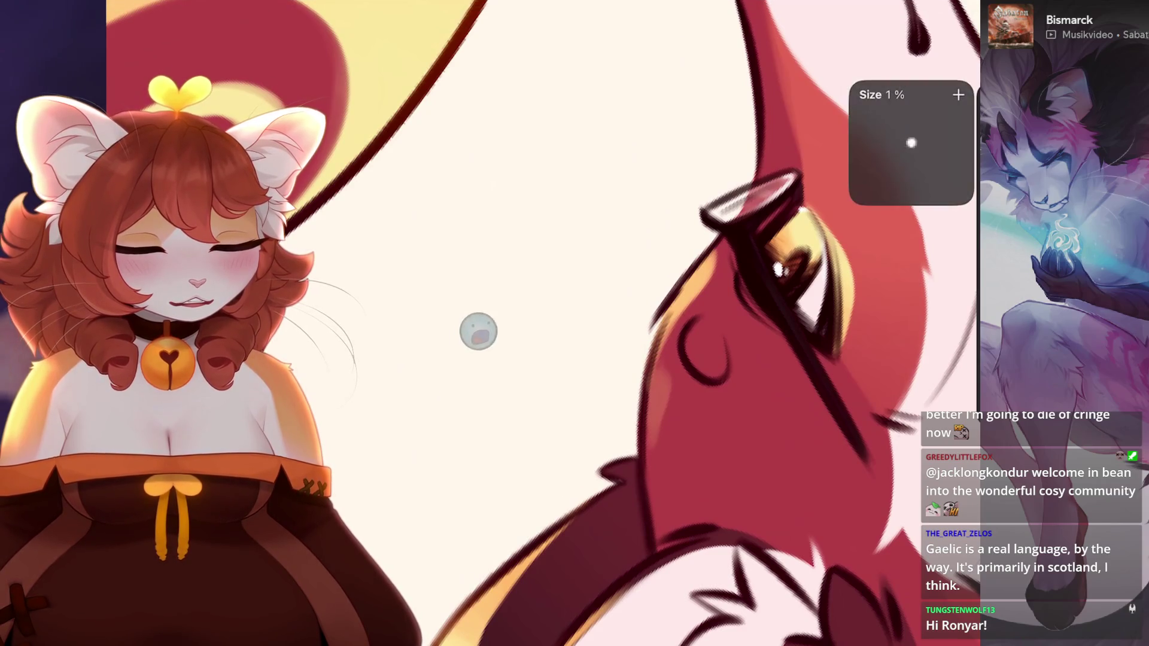
pyautogui.scroll(-5, 622, 257)
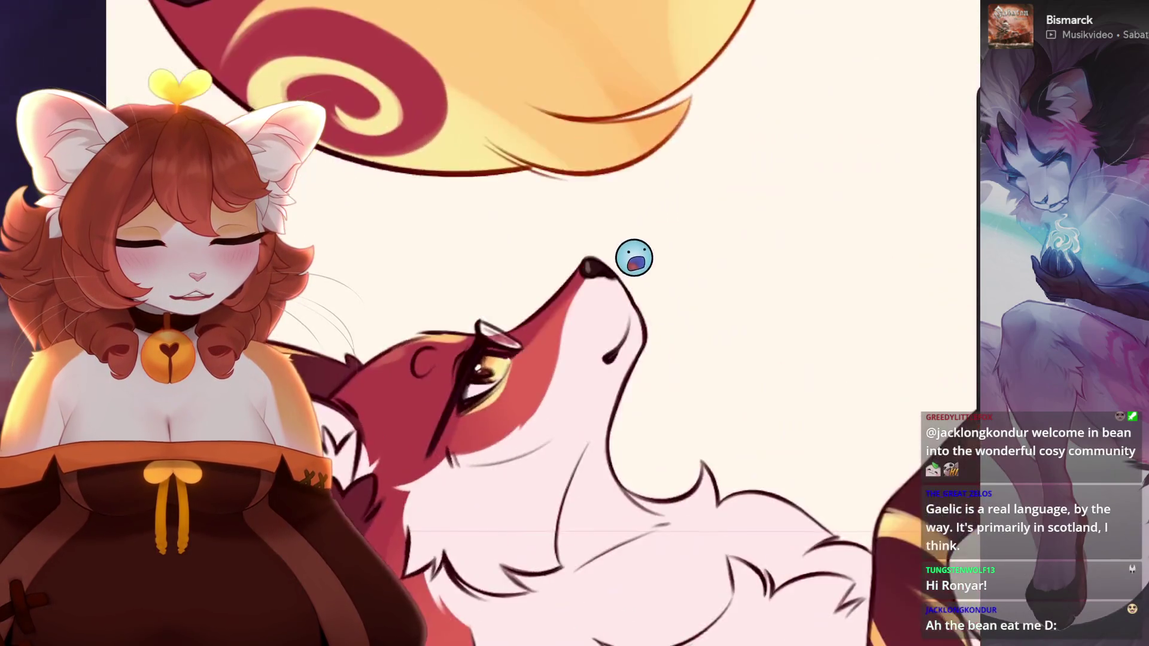
pyautogui.scroll(-5, 677, 215)
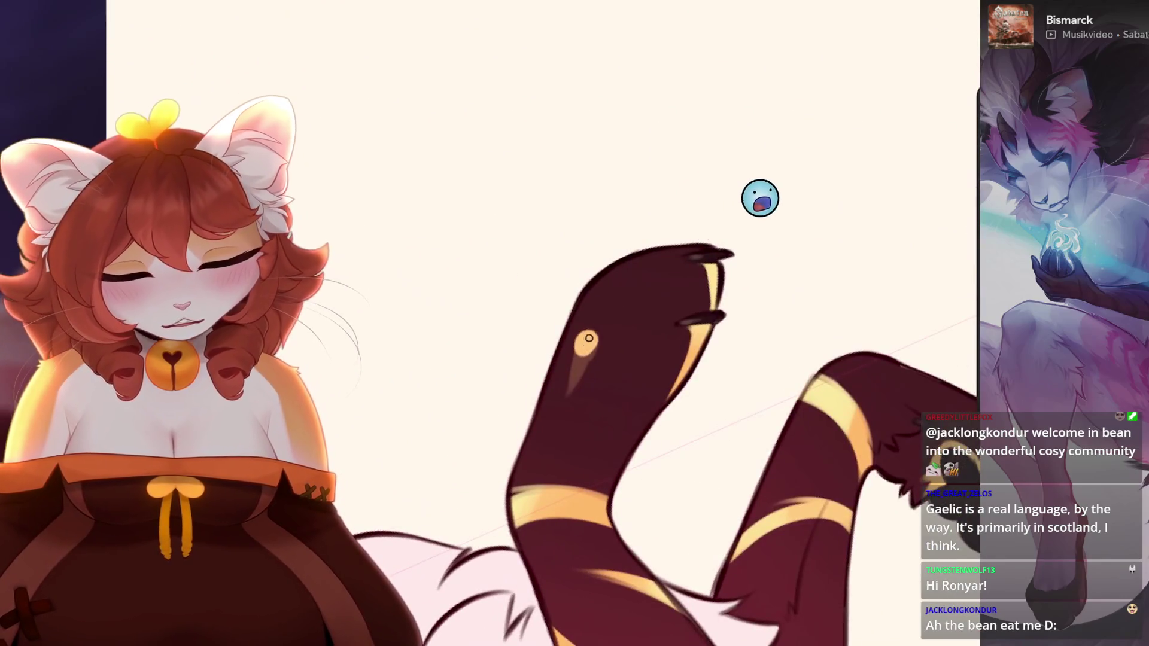
pyautogui.scroll(2, 837, 161)
pyautogui.press(']')
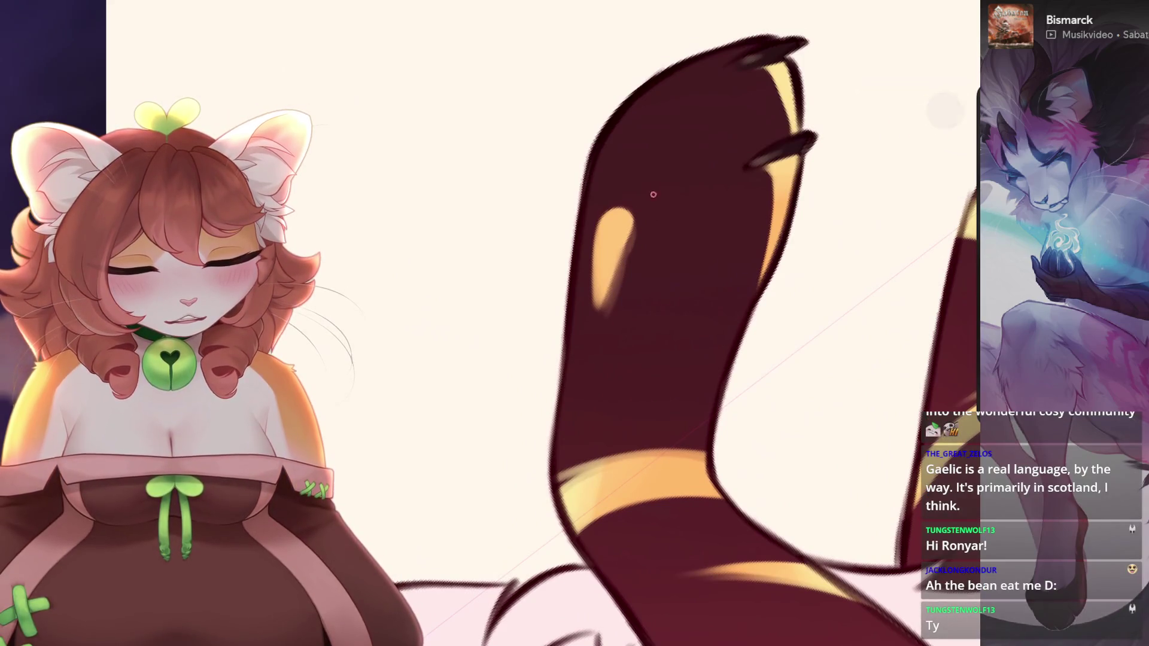
pyautogui.moveTo(595, 228); pyautogui.dragTo(592, 305)
pyautogui.moveTo(631, 207); pyautogui.dragTo(622, 247)
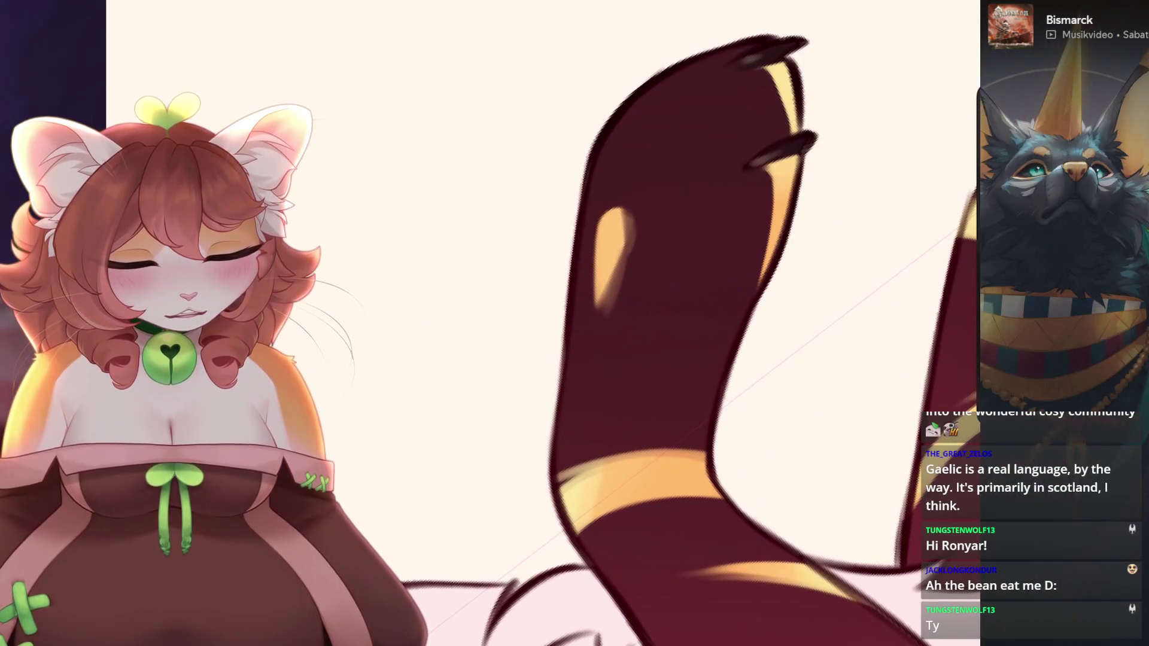
pyautogui.scroll(-3, 616, 198)
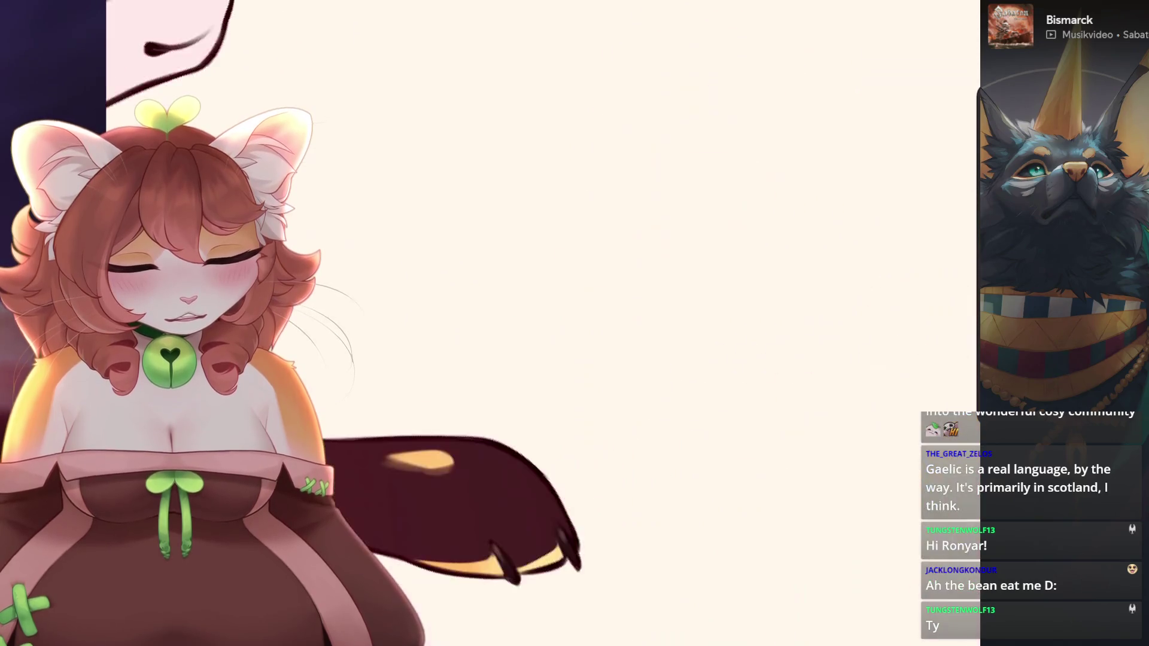
pyautogui.press('s')
pyautogui.moveTo(538, 245); pyautogui.dragTo(526, 252)
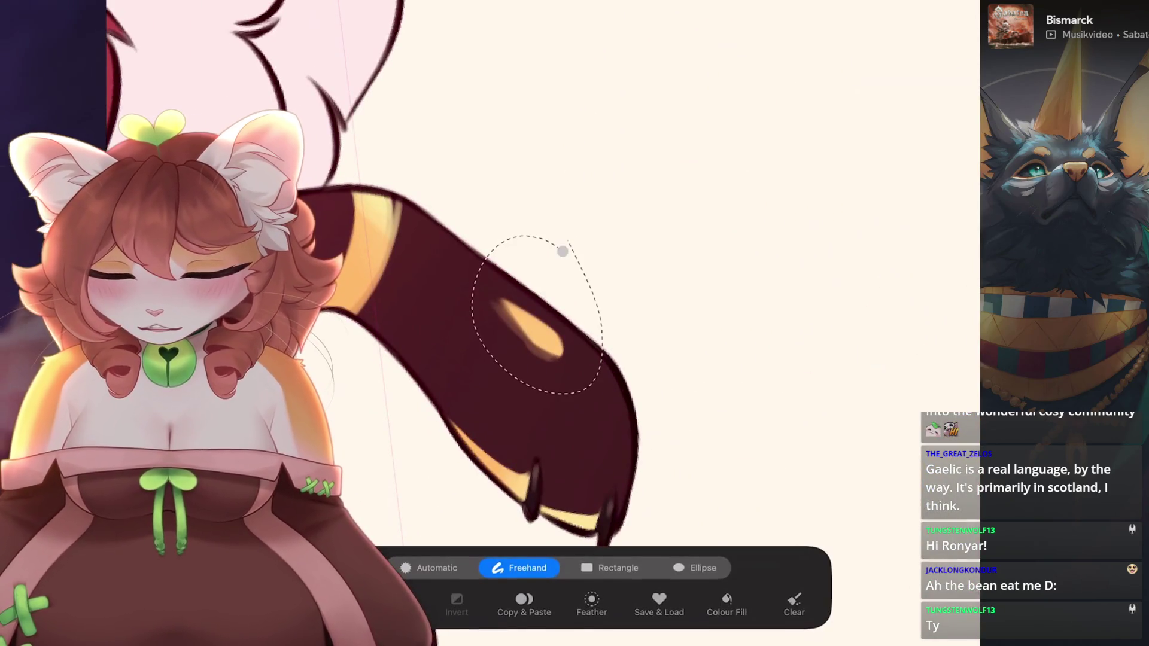
# - Uniformly transform the paw highlight to nudge and rotate it into place
pyautogui.press('v')
pyautogui.moveTo(536, 327); pyautogui.dragTo(545, 330)
pyautogui.scroll(3, 598, 323)
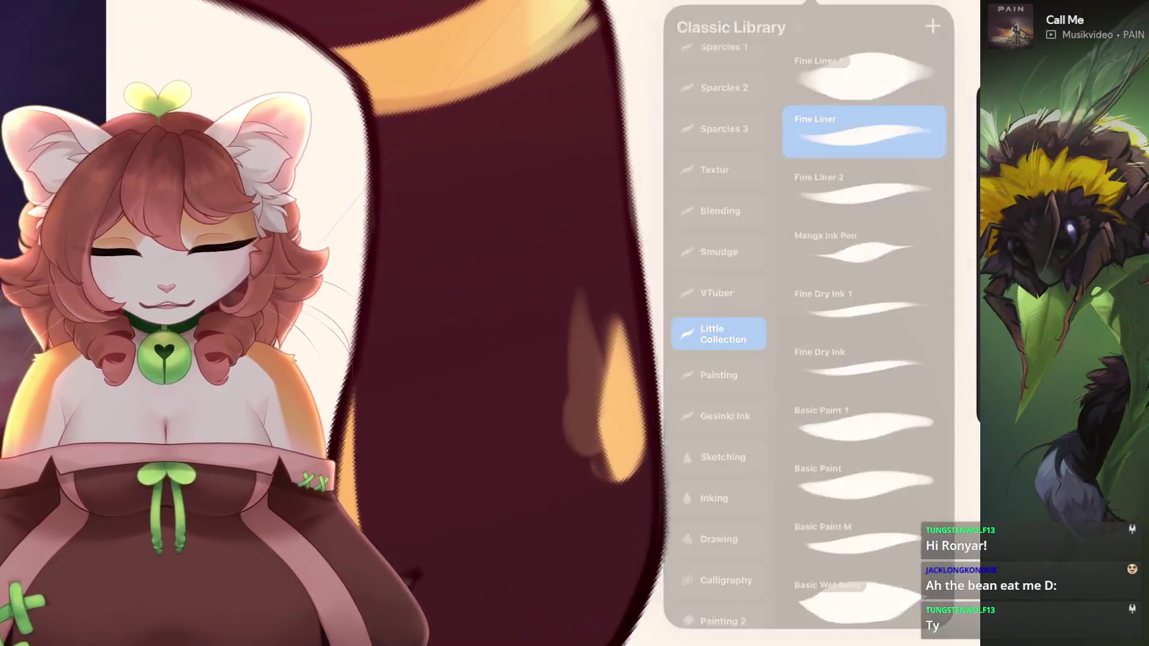
# - Pick a brush at 2% size, select part of the tail, then undo its transform
pyautogui.click(605, 415)
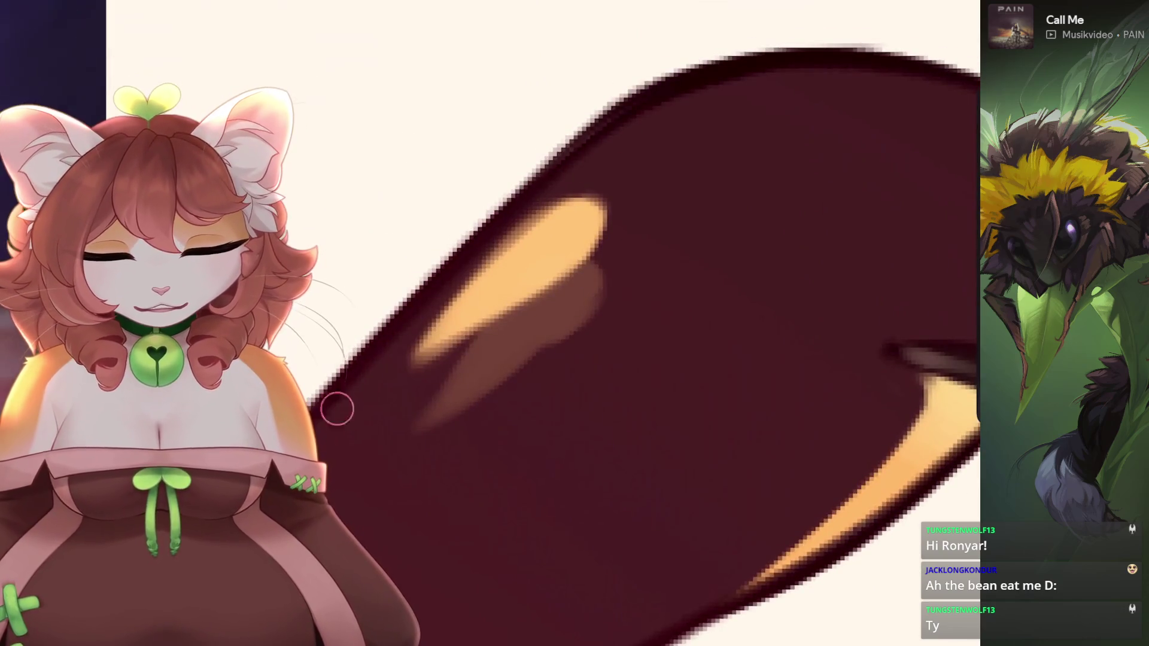
pyautogui.press('[')
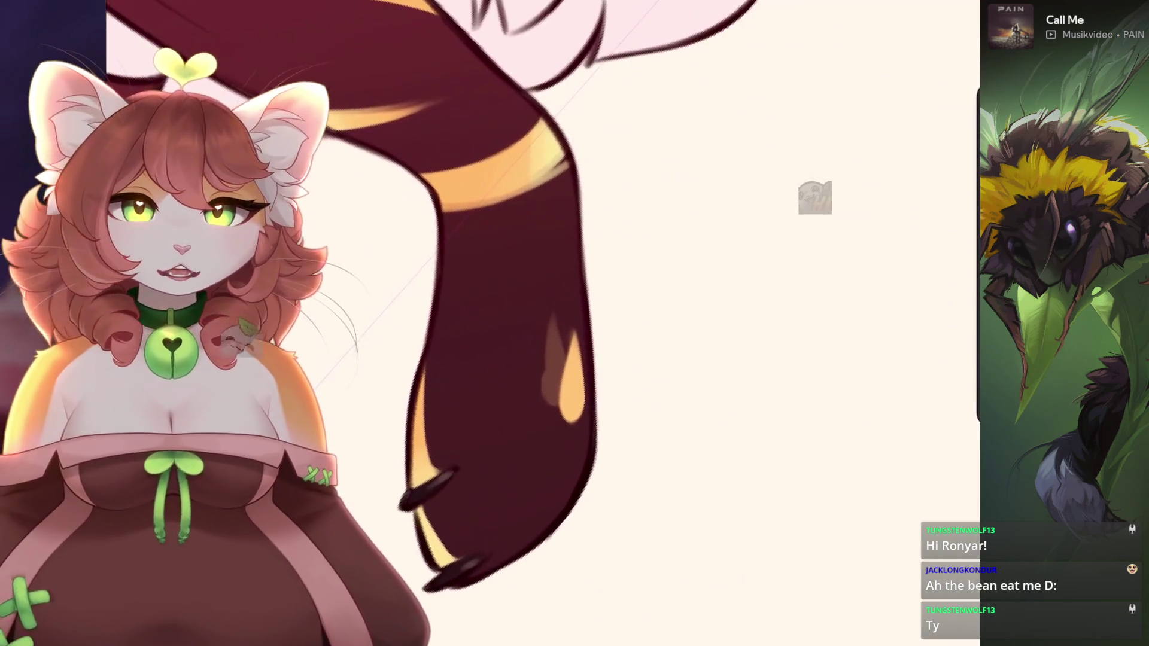
pyautogui.moveTo(639, 280); pyautogui.dragTo(599, 520)
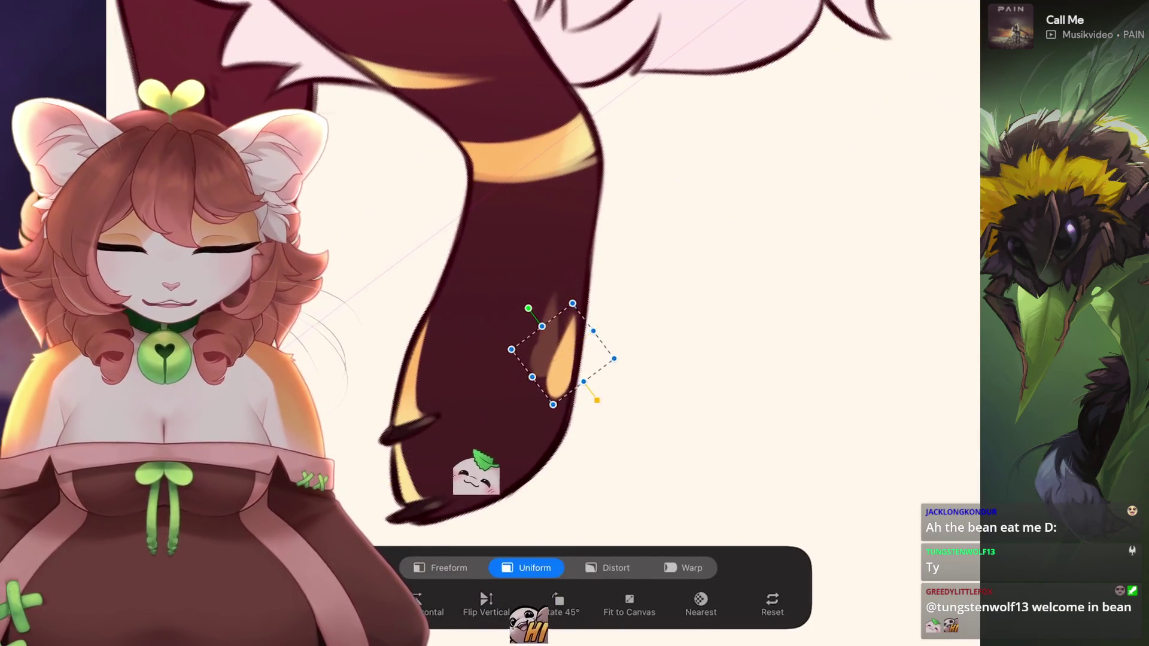
pyautogui.hotkey('ctrl', 'z')
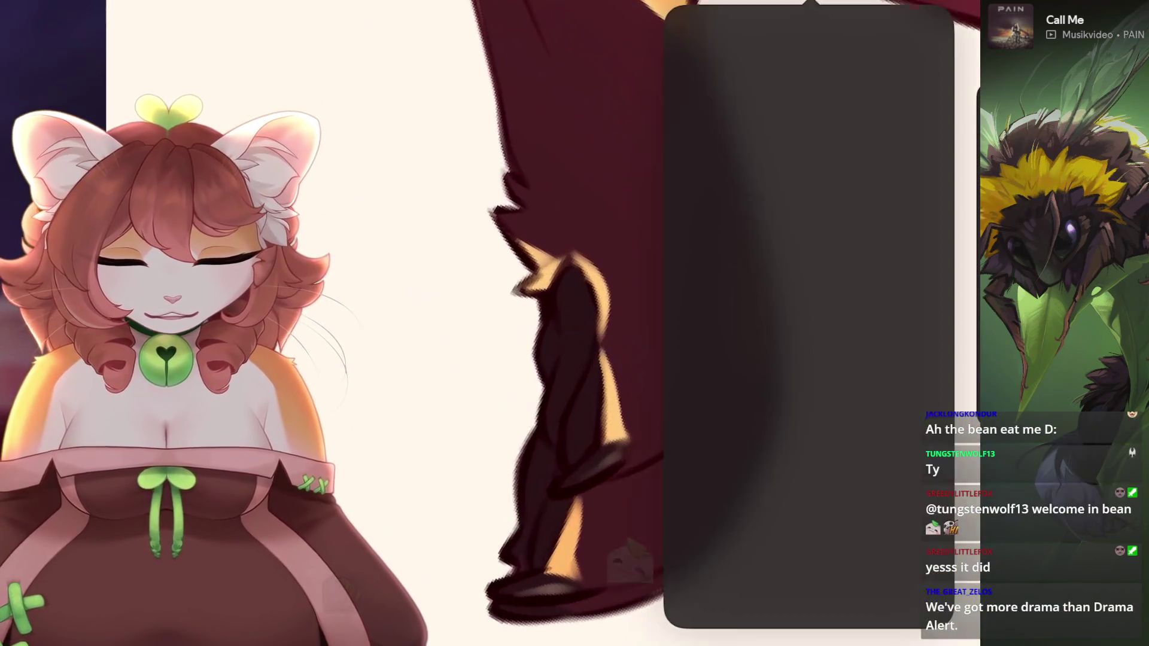
# - Paint light orange highlights along the tail edge and down the paw, undoing an erase stroke
pyautogui.moveTo(747, 266); pyautogui.dragTo(769, 396)
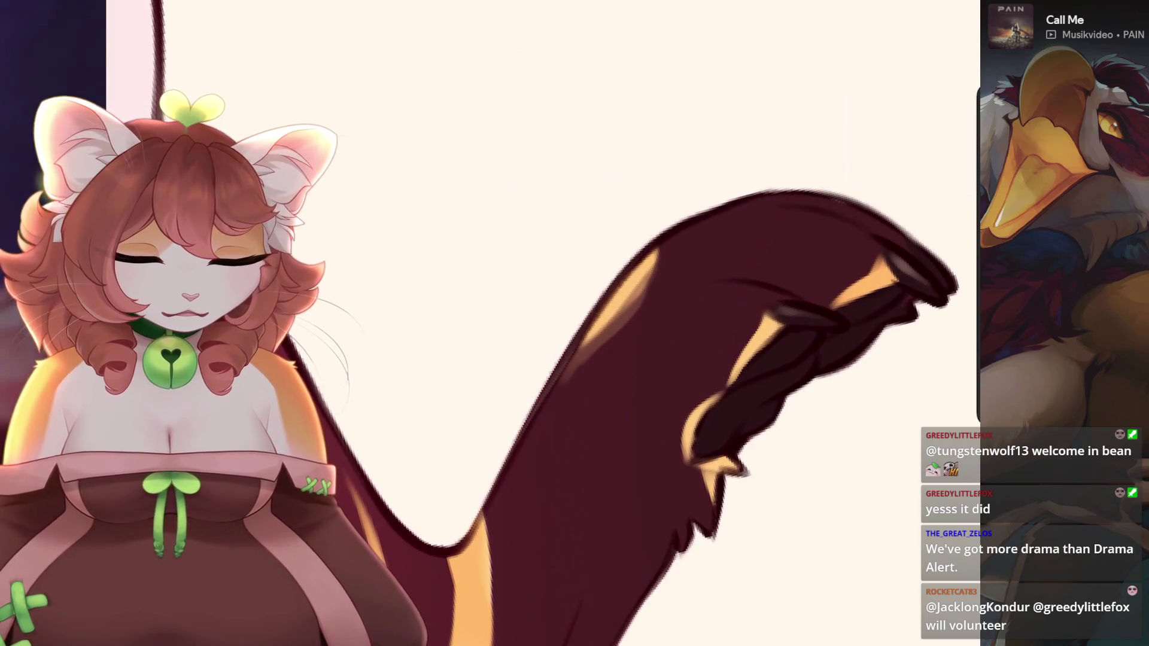
pyautogui.hotkey('ctrl', 'z')
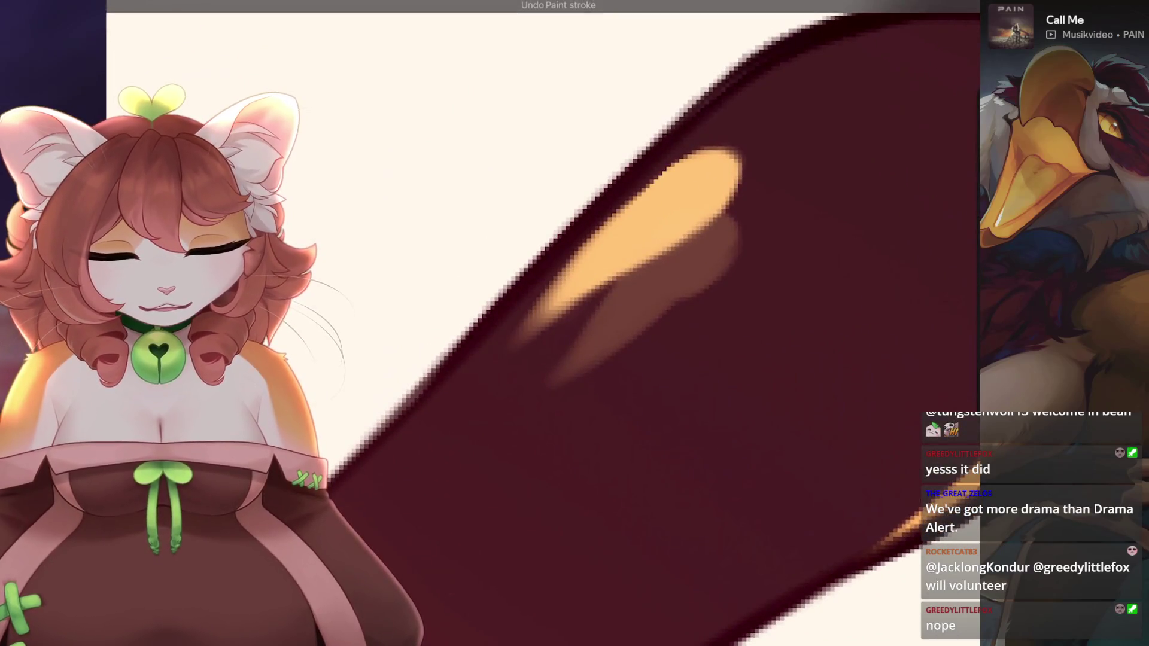
pyautogui.moveTo(527, 332); pyautogui.dragTo(673, 170)
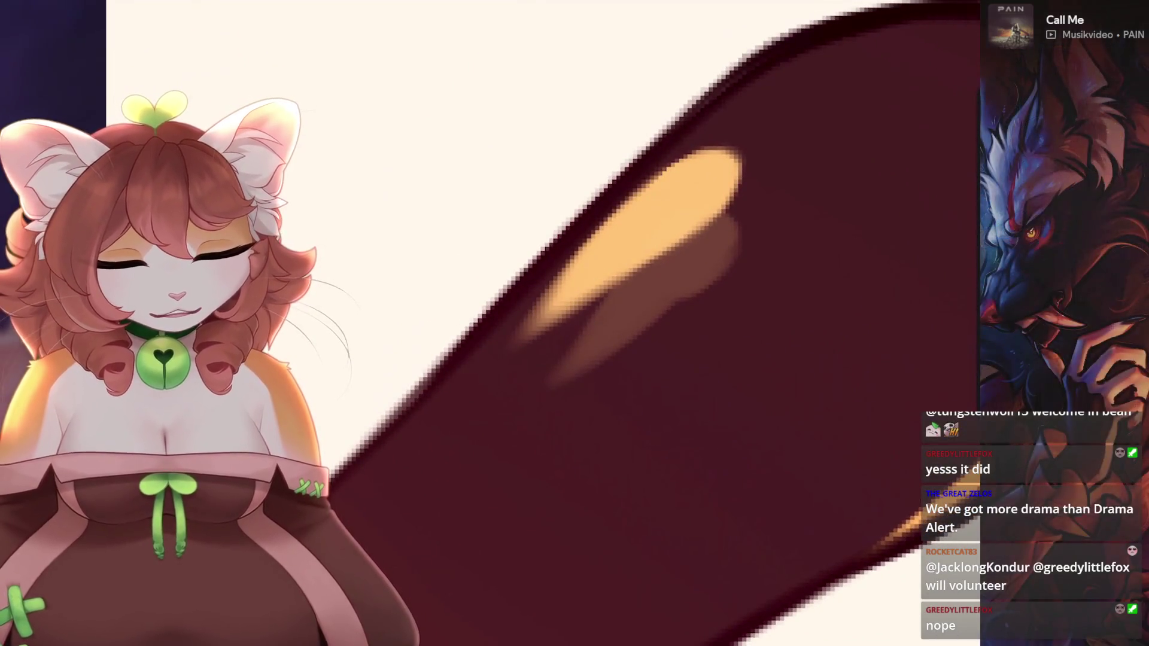
pyautogui.scroll(-5, 676, 169)
pyautogui.scroll(-5, 539, 300)
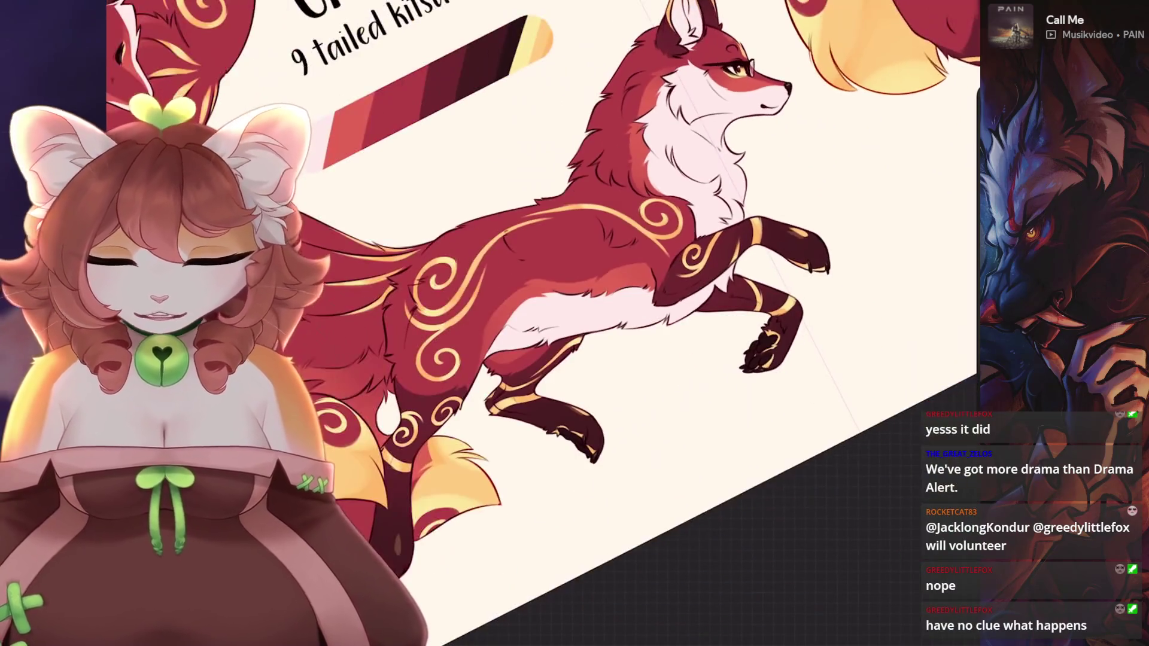
# - Paint light orange strokes over the paw highlight, undoing the strokes along its top edge
pyautogui.scroll(10, 599, 389)
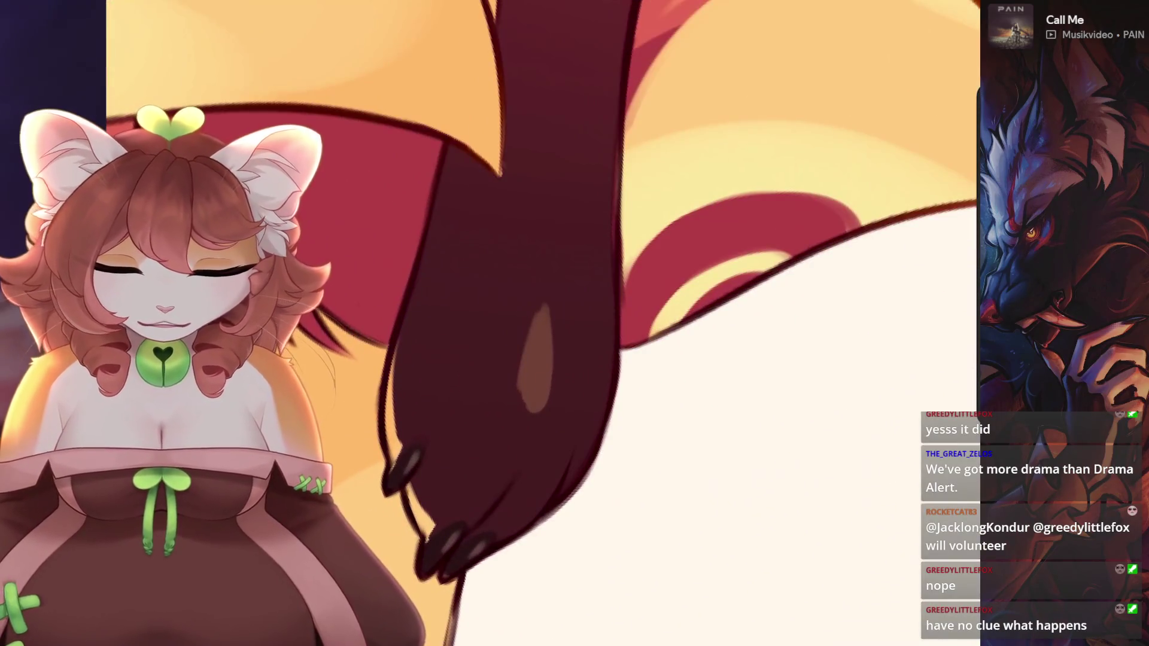
pyautogui.moveTo(542, 383); pyautogui.dragTo(543, 404)
pyautogui.moveTo(539, 359); pyautogui.dragTo(599, 269)
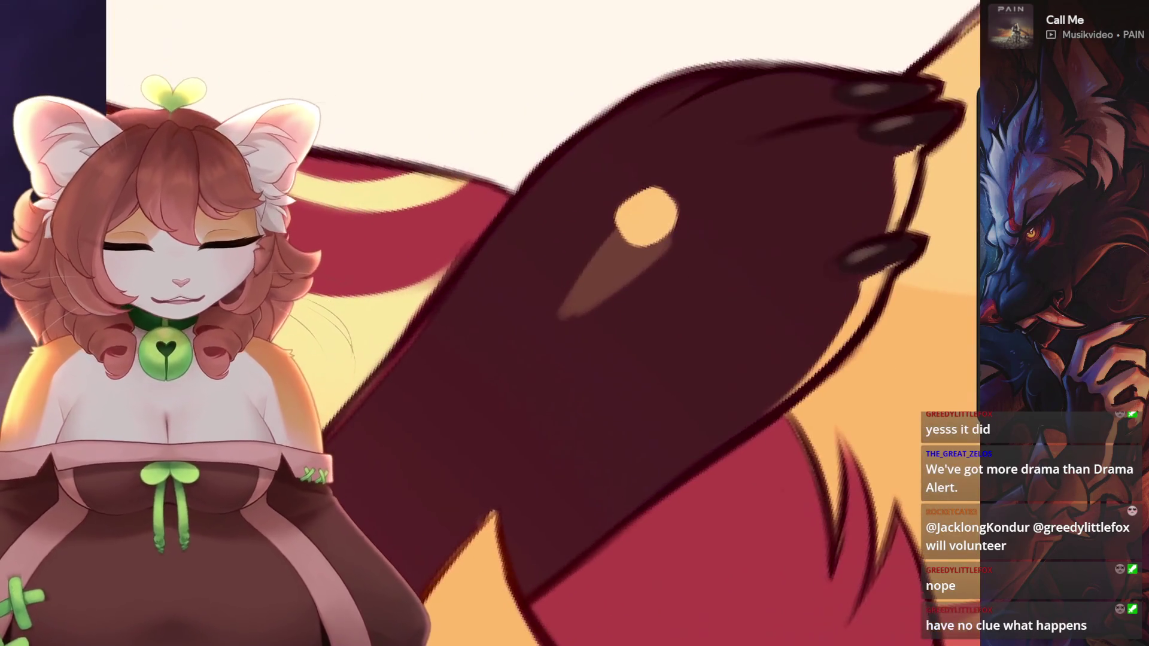
pyautogui.moveTo(599, 239)
pyautogui.mouseDown()
pyautogui.moveTo(574, 269)
pyautogui.moveTo(658, 218)
pyautogui.moveTo(554, 308)
pyautogui.mouseUp()
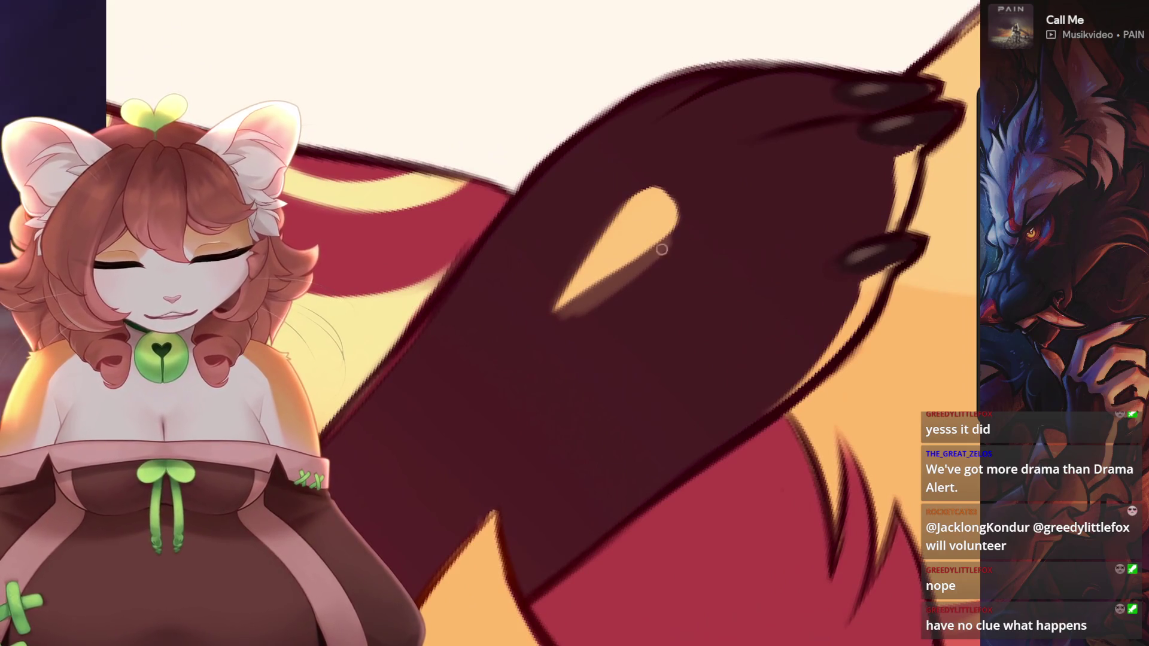
pyautogui.scroll(2, 659, 299)
pyautogui.moveTo(619, 239); pyautogui.dragTo(673, 197)
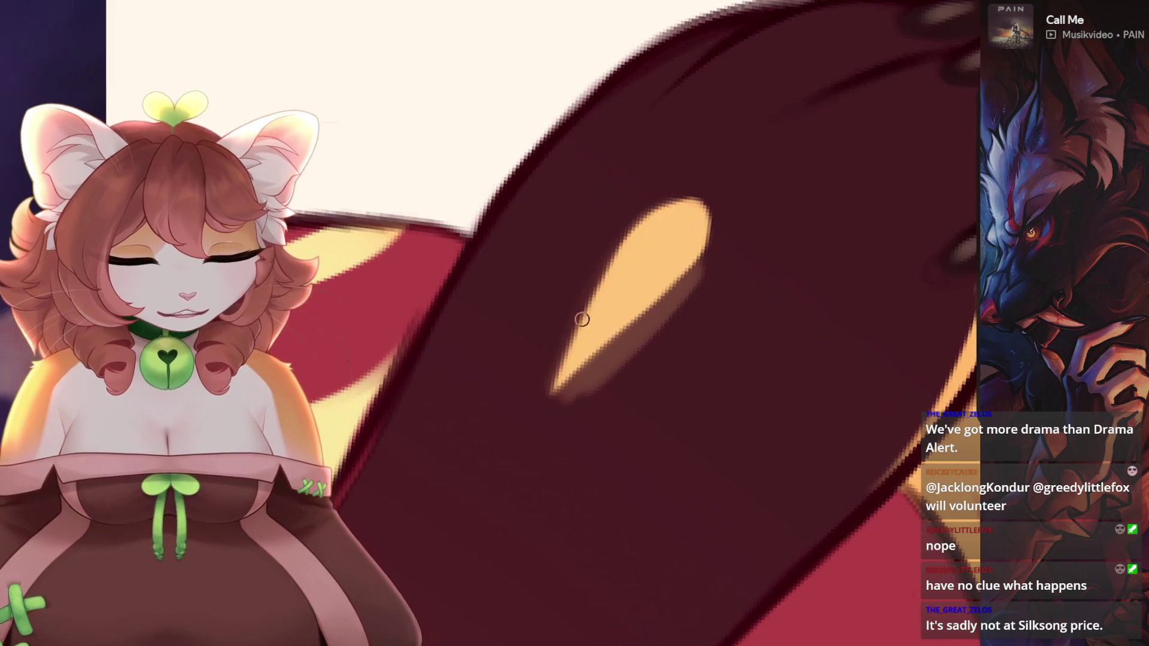
pyautogui.hotkey('ctrl', 'z')
pyautogui.scroll(-5, 538, 323)
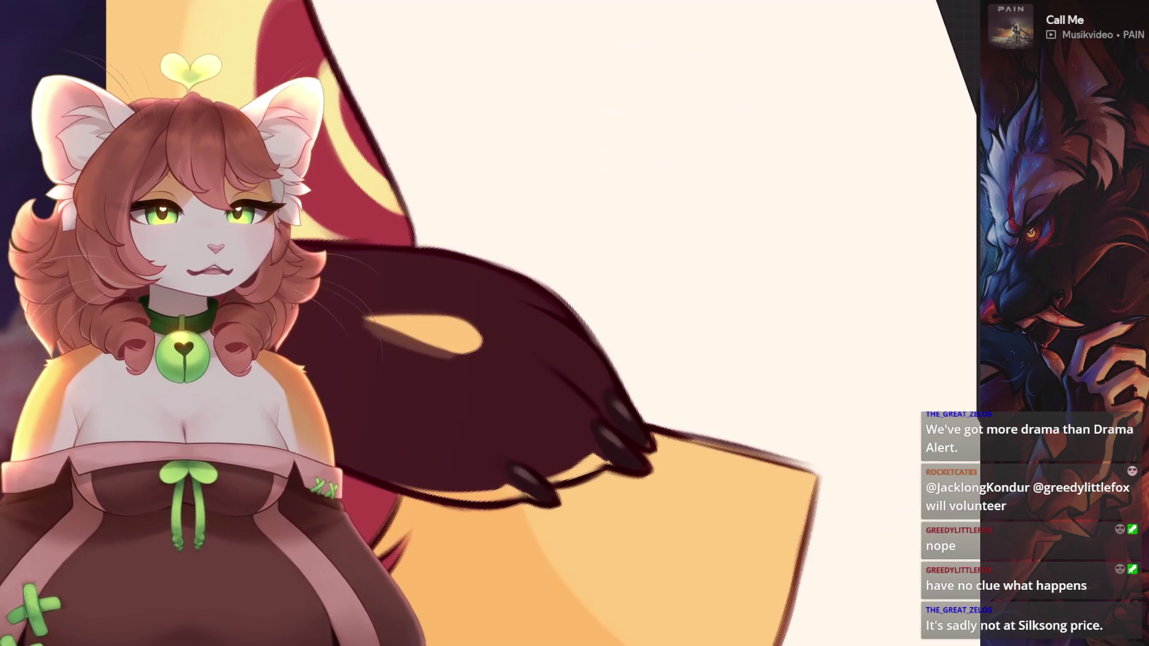
pyautogui.scroll(5, 648, 195)
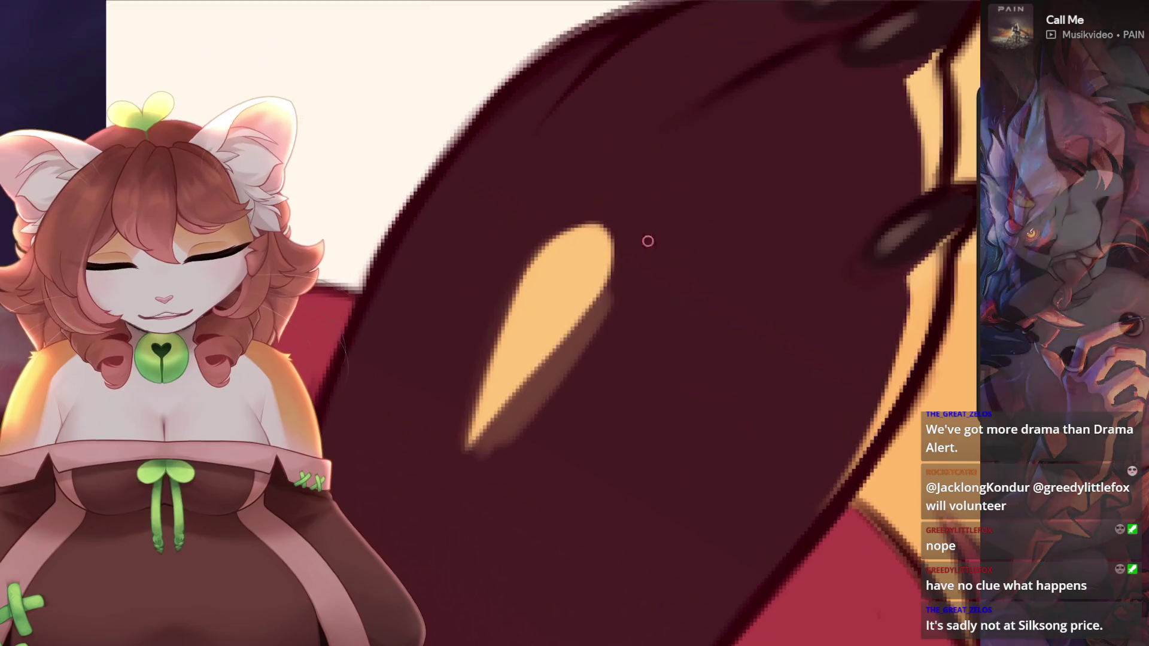
pyautogui.hotkey('ctrl', 'z')
pyautogui.scroll(-10, 497, 419)
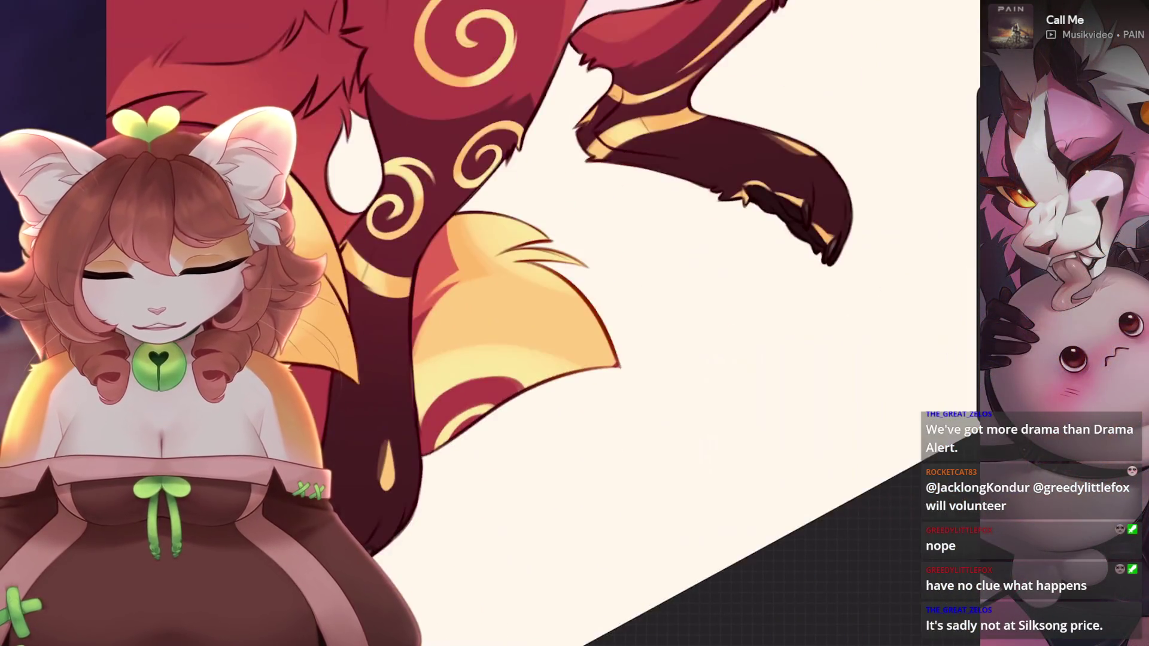
pyautogui.scroll(-5, 538, 299)
pyautogui.scroll(8, 538, 299)
# - Freehand-select the paw highlight, transform and commit its reshape, and undo a stray stroke
pyautogui.press('s')
pyautogui.moveTo(564, 276); pyautogui.dragTo(560, 299)
pyautogui.press('v')
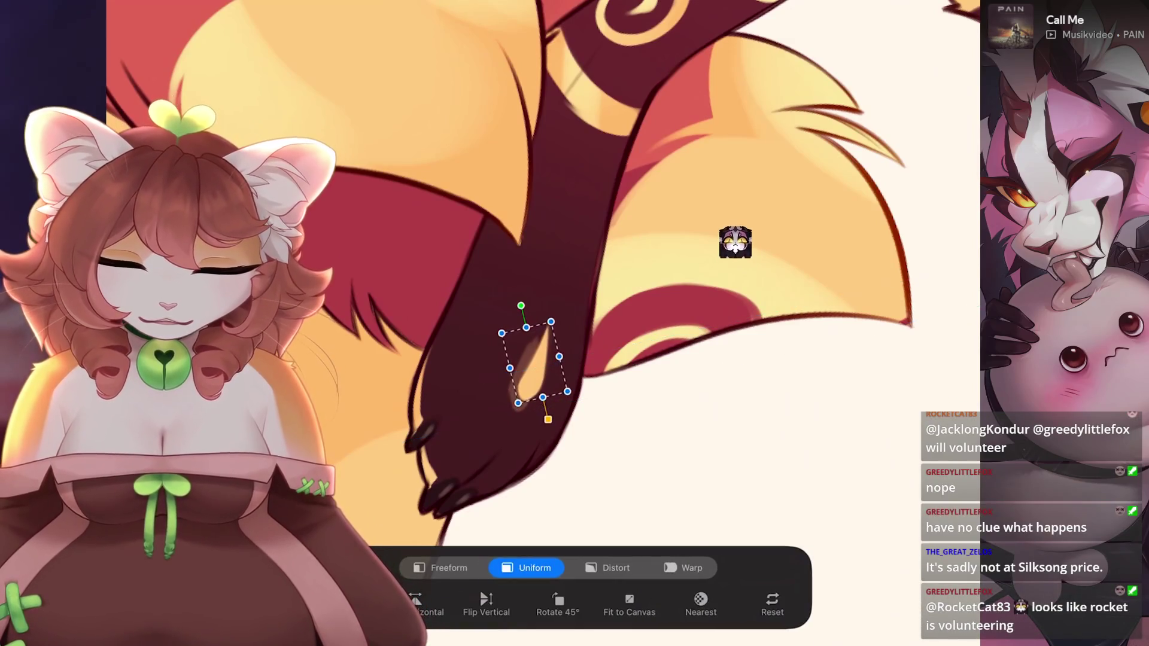
pyautogui.press('b')
pyautogui.click(731, 192)
pyautogui.scroll(5, 598, 299)
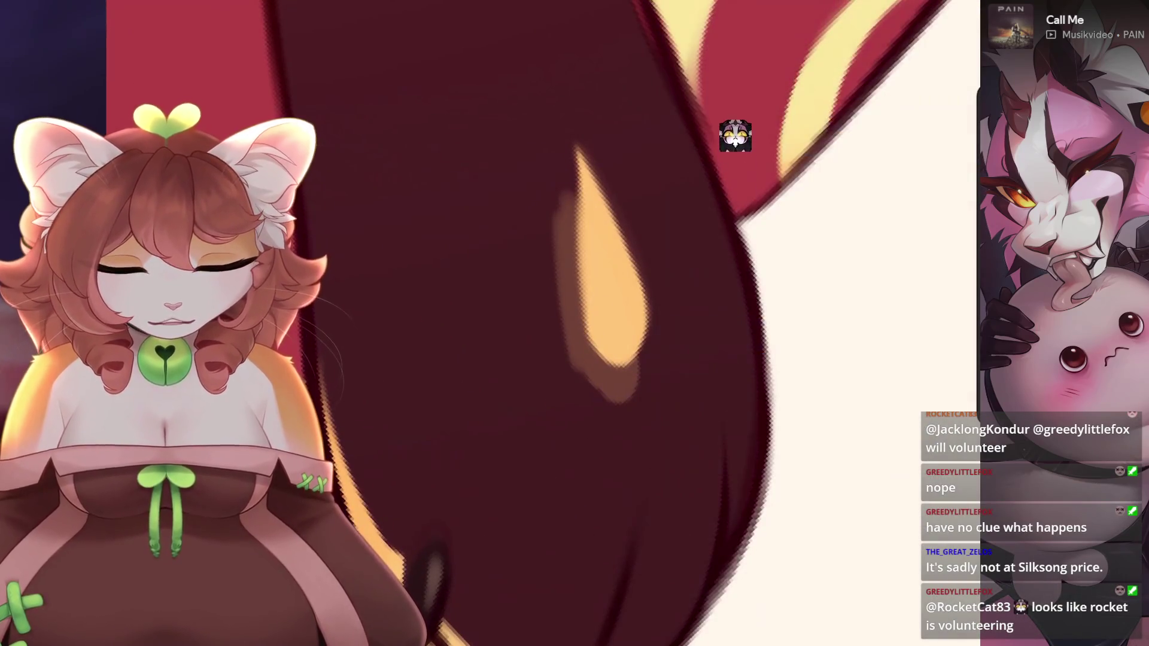
pyautogui.hotkey('ctrl', 'z')
# - Rotate the Chris sheet back upright and show the layer list
pyautogui.moveTo(581, 160)
pyautogui.mouseDown()
pyautogui.moveTo(538, 239)
pyautogui.moveTo(479, 300)
pyautogui.moveTo(569, 353)
pyautogui.mouseUp()
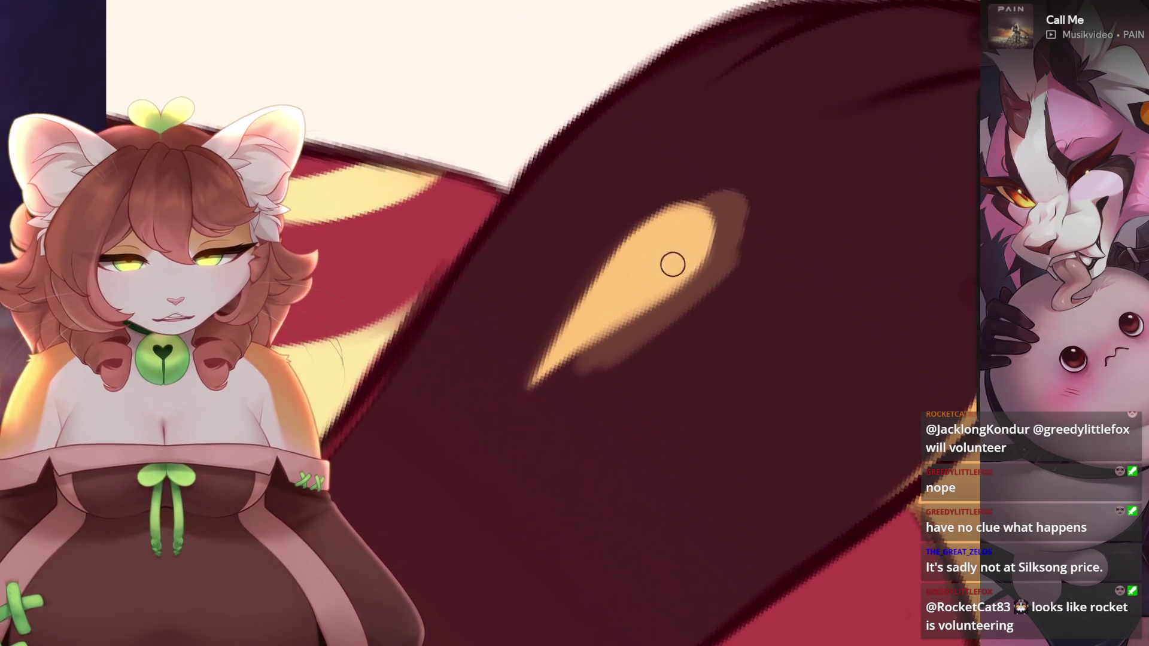
pyautogui.scroll(-10, 673, 265)
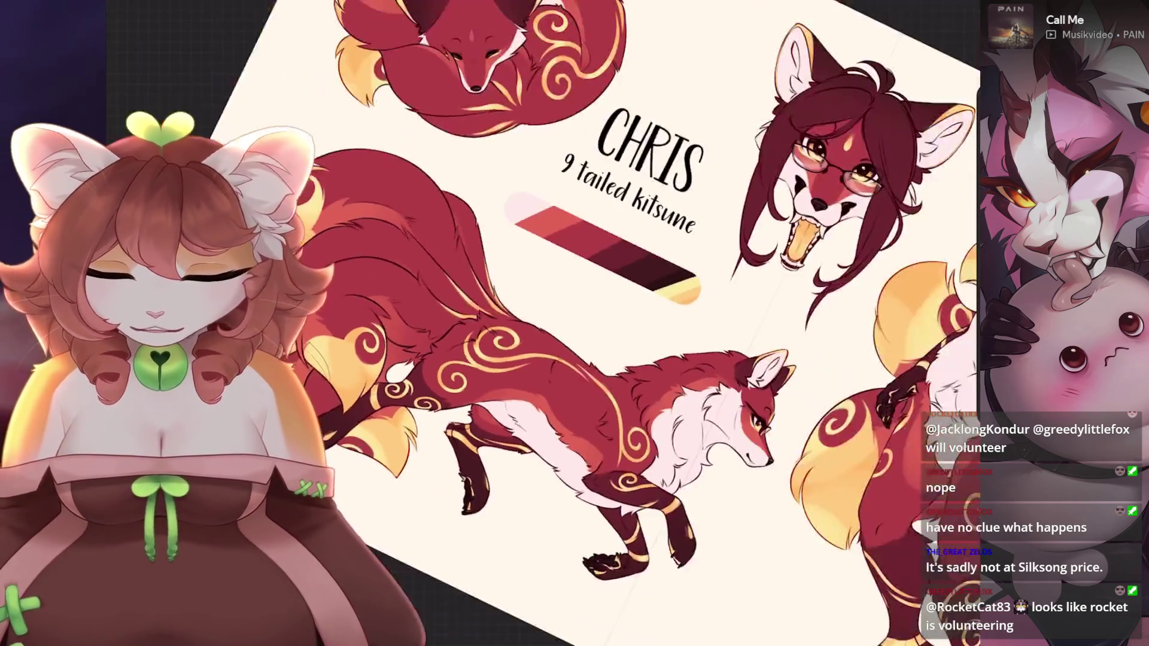
pyautogui.moveTo(538, 300)
pyautogui.mouseDown()
pyautogui.moveTo(569, 335)
pyautogui.moveTo(401, 180)
pyautogui.moveTo(598, 287)
pyautogui.mouseUp()
pyautogui.click(946, 7)
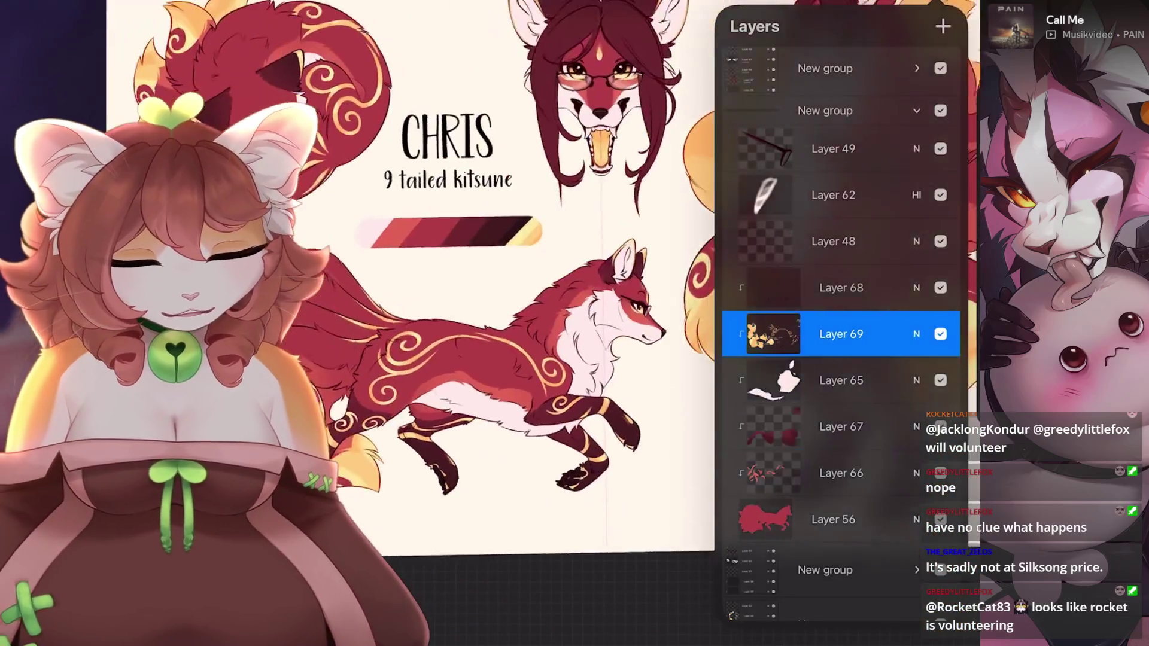
# - Close the layer list, sample a colour from the palette strip, and zoom toward the curled fox
pyautogui.click(773, 334)
pyautogui.click(479, 360)
pyautogui.scroll(5, 599, 299)
pyautogui.click(771, 184)
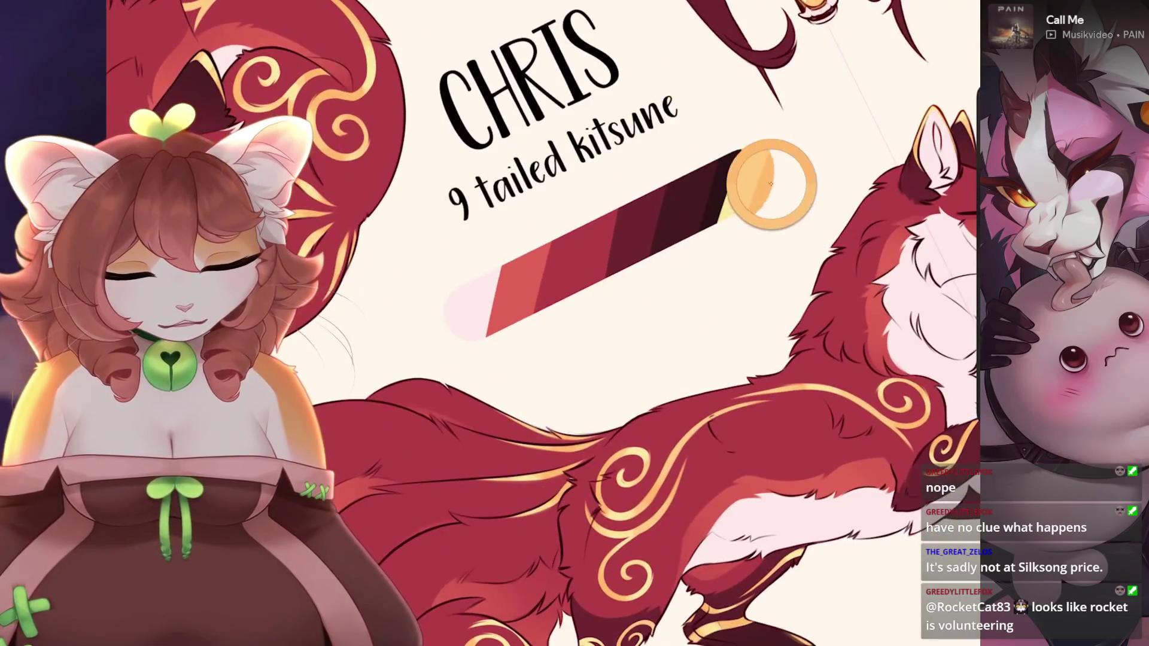
pyautogui.scroll(-5, 598, 269)
pyautogui.scroll(10, 598, 359)
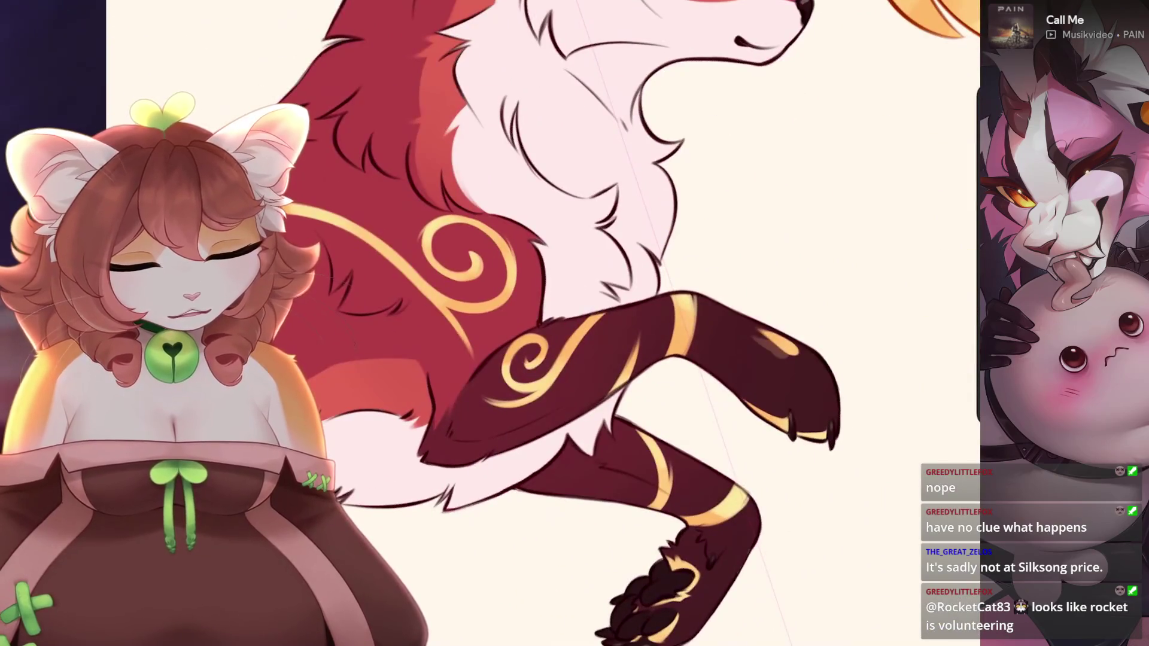
pyautogui.scroll(-5, 539, 324)
pyautogui.scroll(5, 539, 323)
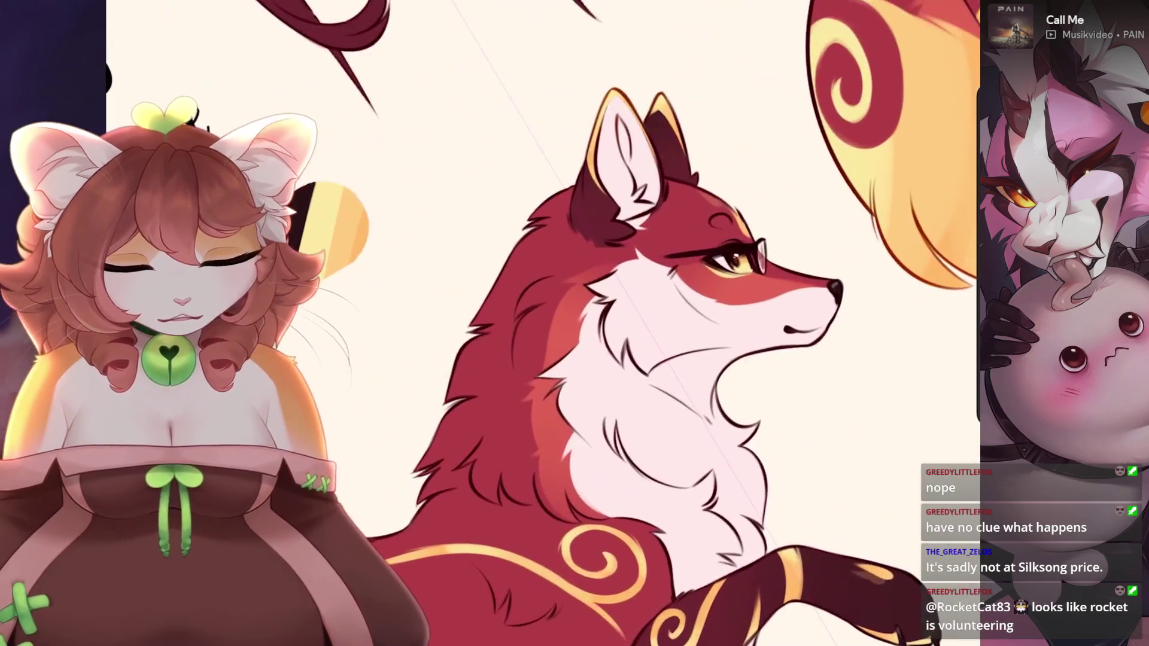
pyautogui.scroll(-3, 758, 235)
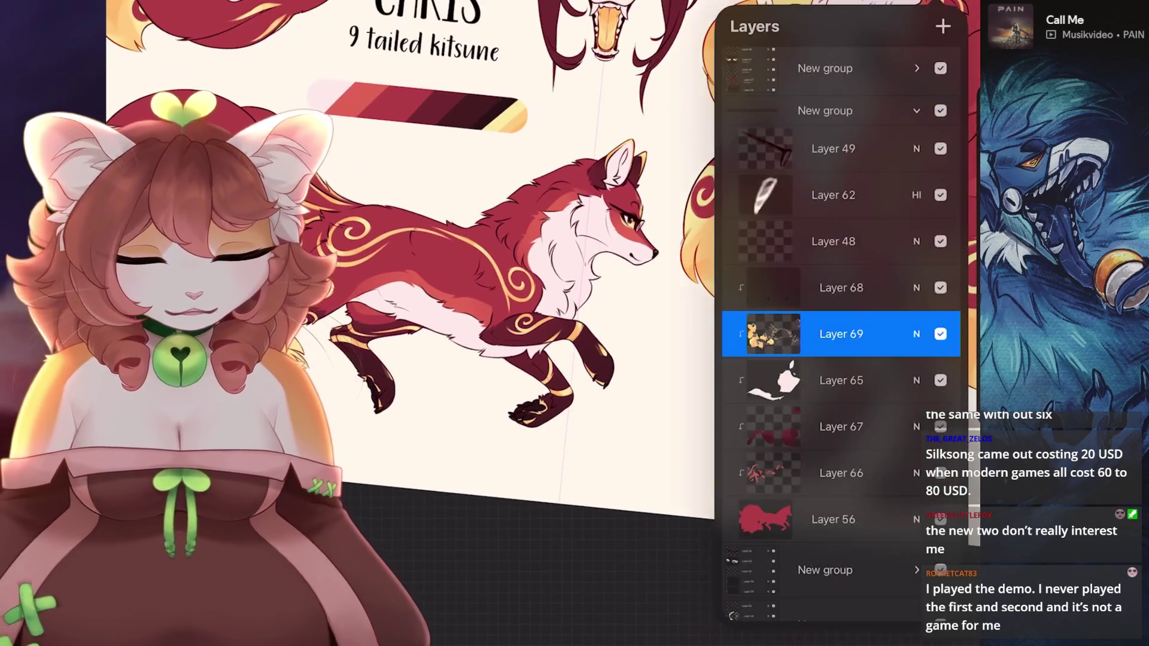
pyautogui.scroll(10, 841, 335)
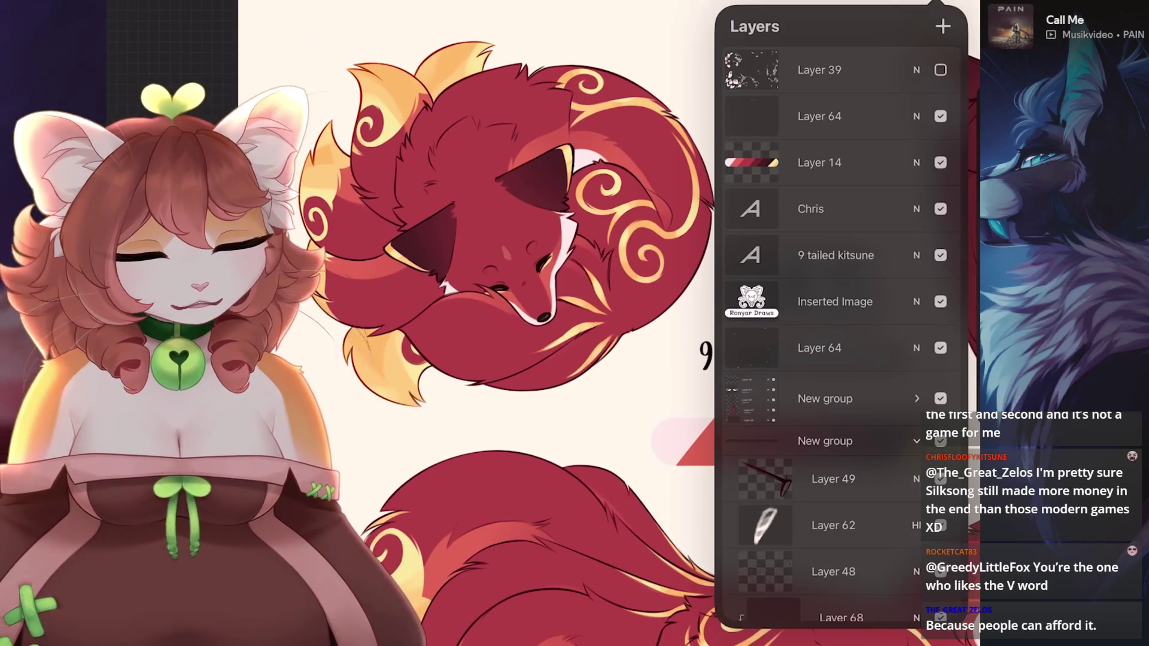
# - Expand the curled fox's layer group and select Layer 64 for painting
pyautogui.click(916, 441)
pyautogui.click(838, 580)
pyautogui.click(917, 577)
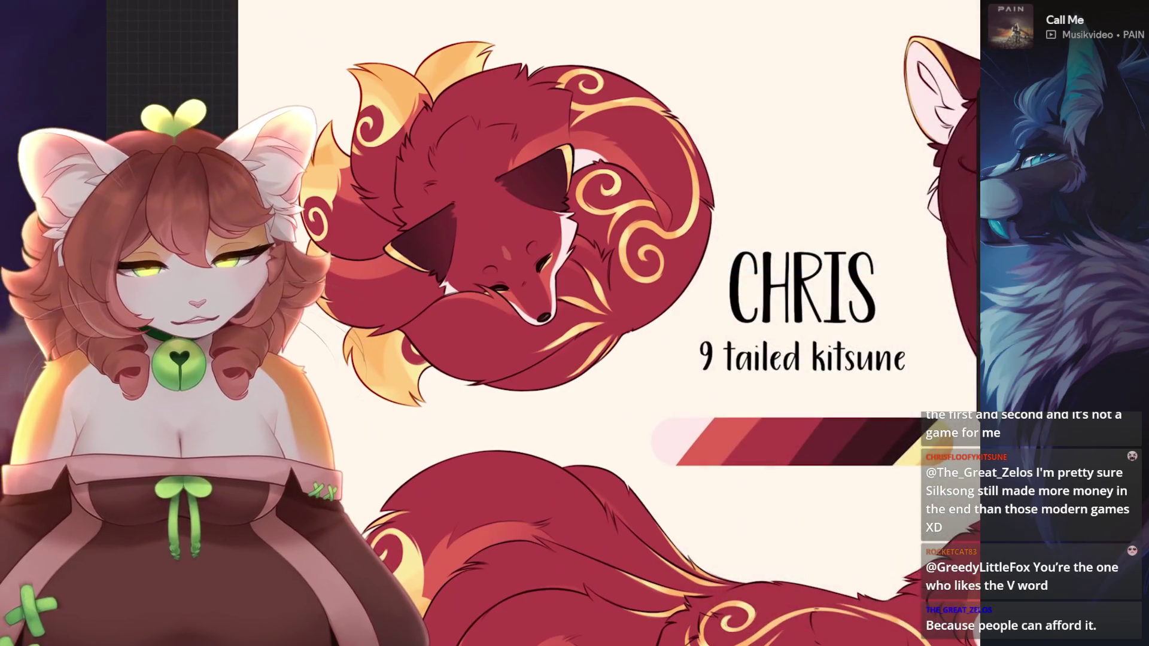
pyautogui.scroll(-4, 841, 335)
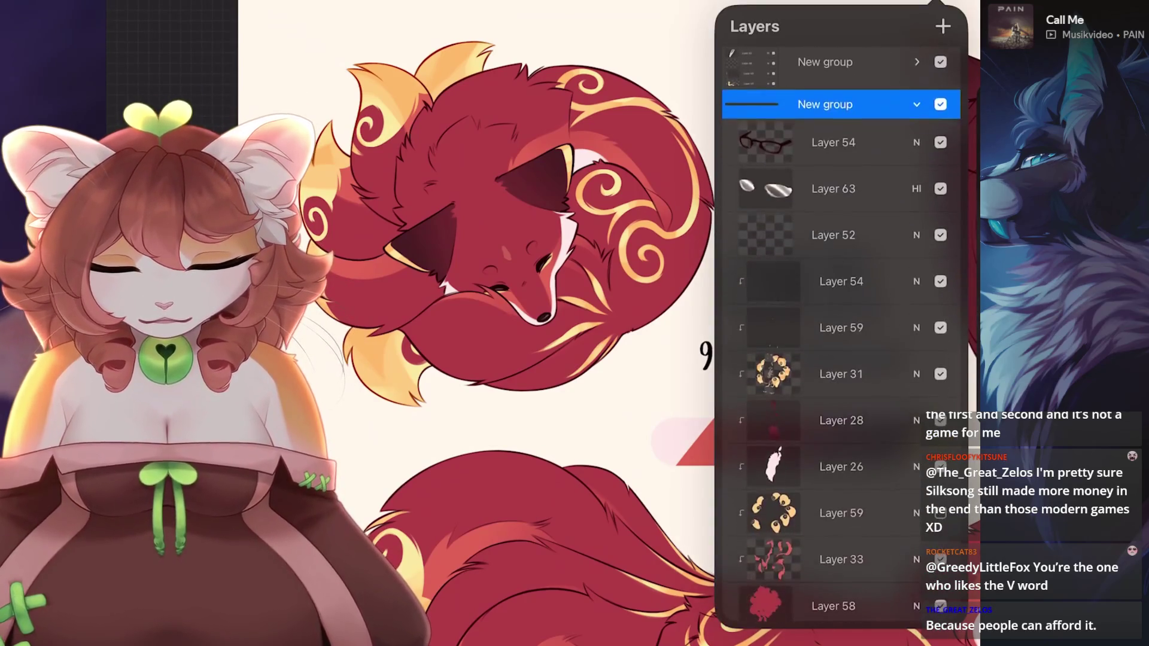
pyautogui.scroll(-7, 841, 335)
pyautogui.click(916, 211)
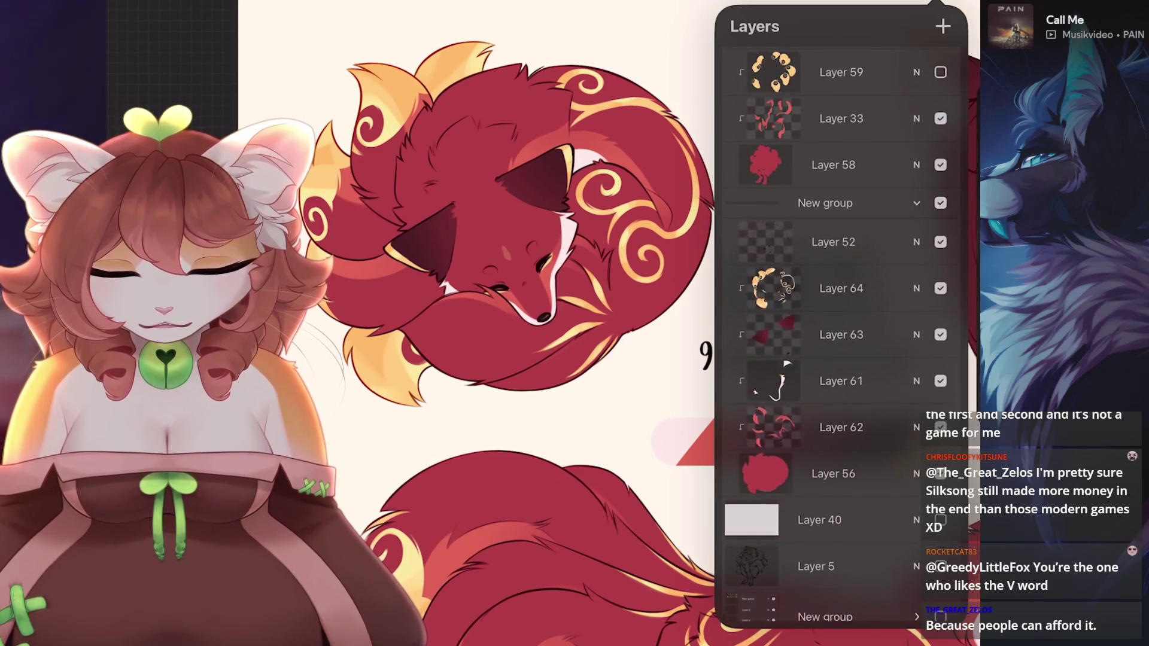
pyautogui.click(841, 287)
pyautogui.click(841, 287)
pyautogui.scroll(5, 539, 323)
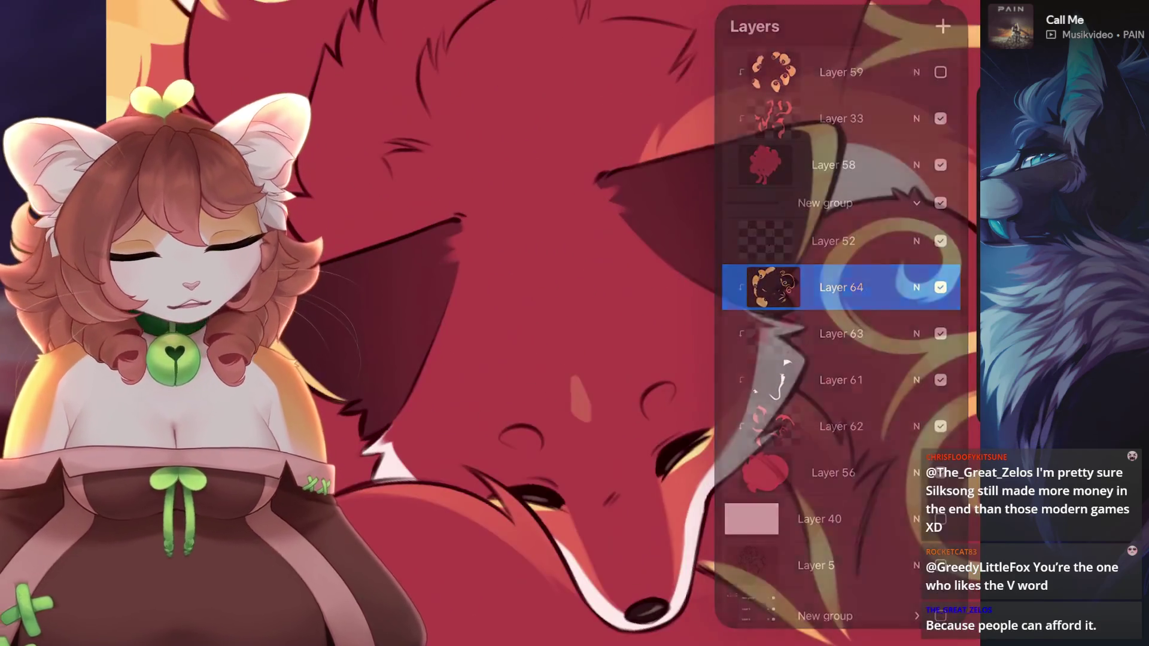
pyautogui.scroll(2, 459, 406)
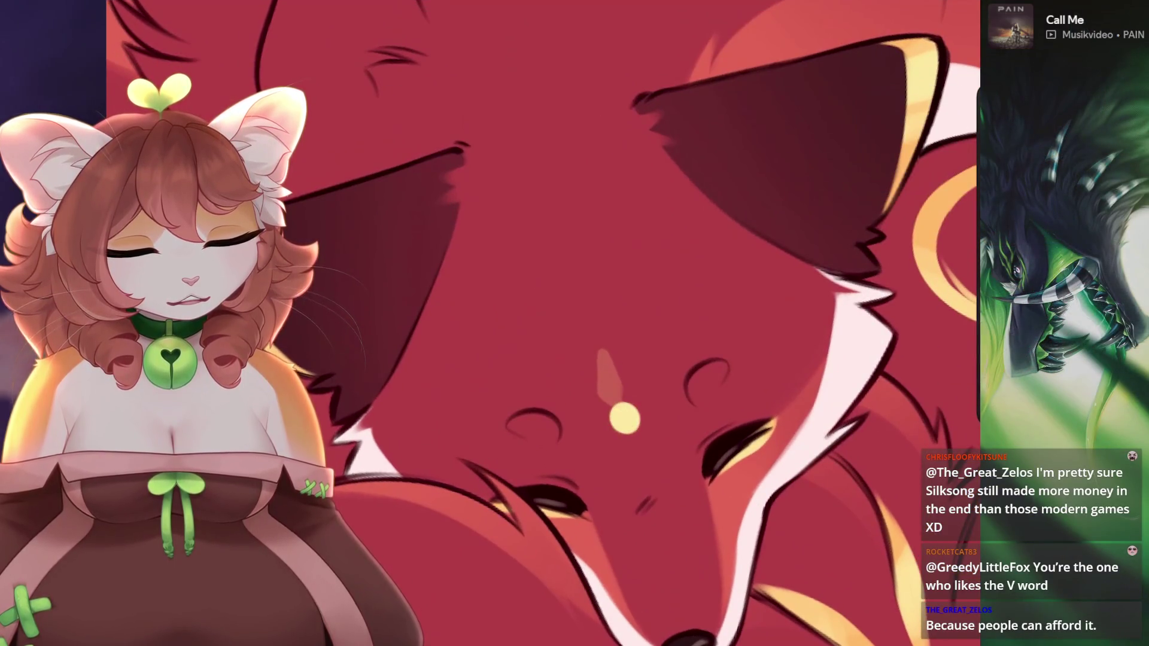
# - Rotate the view and paint red over the thin forehead line
pyautogui.moveTo(624, 417)
pyautogui.mouseDown()
pyautogui.moveTo(658, 335)
pyautogui.moveTo(626, 279)
pyautogui.moveTo(457, 475)
pyautogui.moveTo(466, 493)
pyautogui.mouseUp()
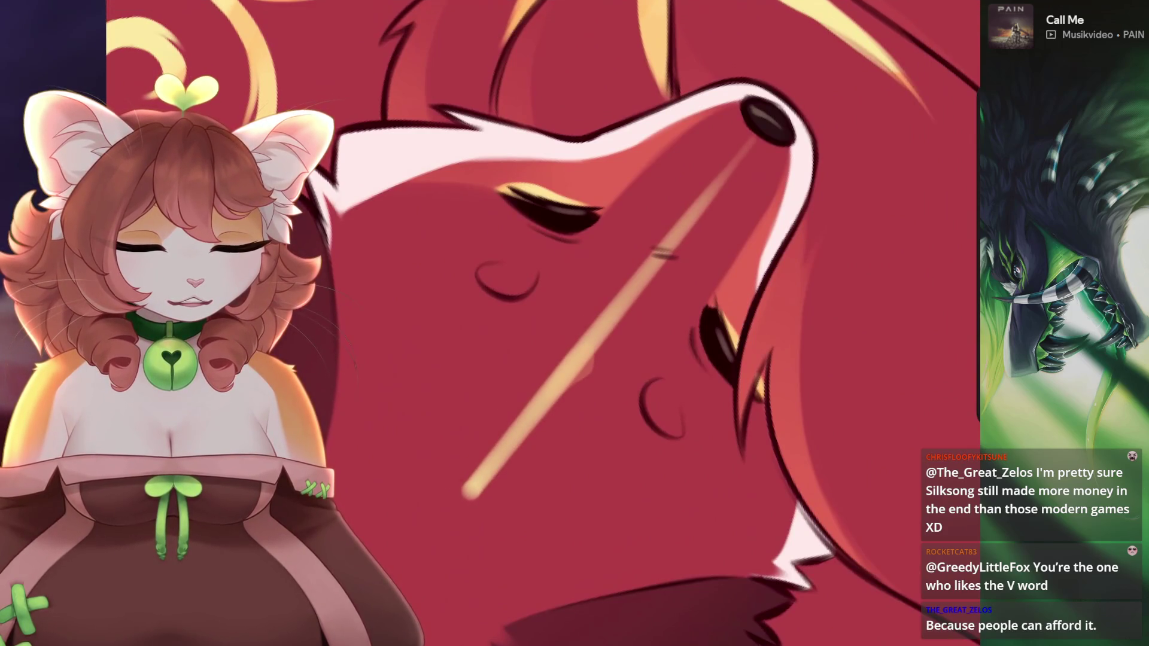
pyautogui.moveTo(598, 324); pyautogui.dragTo(604, 335)
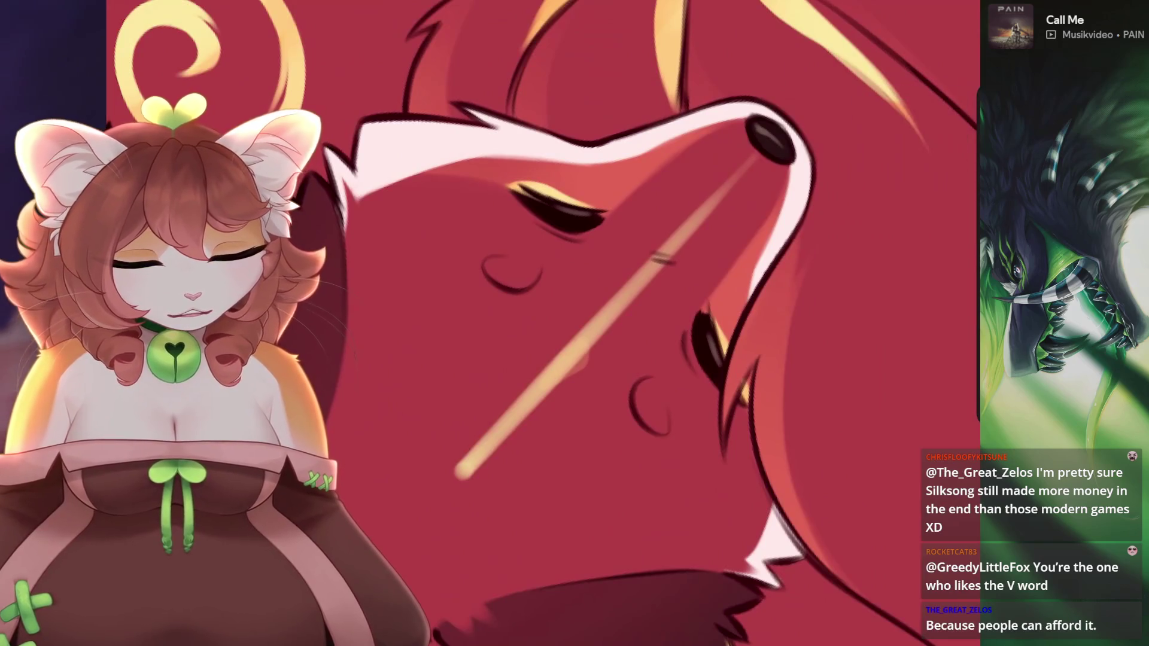
pyautogui.moveTo(455, 476); pyautogui.dragTo(599, 339)
pyautogui.moveTo(455, 473)
pyautogui.mouseDown()
pyautogui.moveTo(538, 365)
pyautogui.moveTo(598, 314)
pyautogui.mouseUp()
pyautogui.moveTo(751, 158)
pyautogui.mouseDown()
pyautogui.moveTo(709, 240)
pyautogui.moveTo(707, 222)
pyautogui.moveTo(677, 232)
pyautogui.moveTo(646, 270)
pyautogui.moveTo(656, 303)
pyautogui.mouseUp()
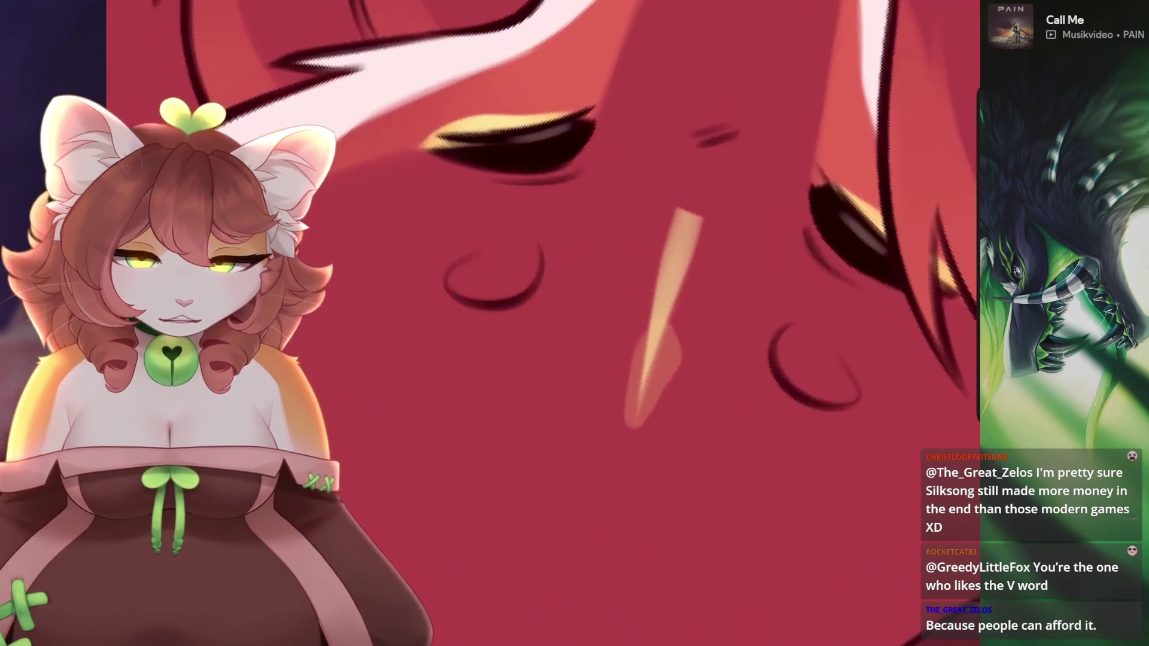
# - Brush a yellow flame along the stroke and shrink the brush to 2%
pyautogui.moveTo(680, 216)
pyautogui.mouseDown()
pyautogui.moveTo(672, 251)
pyautogui.moveTo(680, 213)
pyautogui.moveTo(670, 215)
pyautogui.mouseUp()
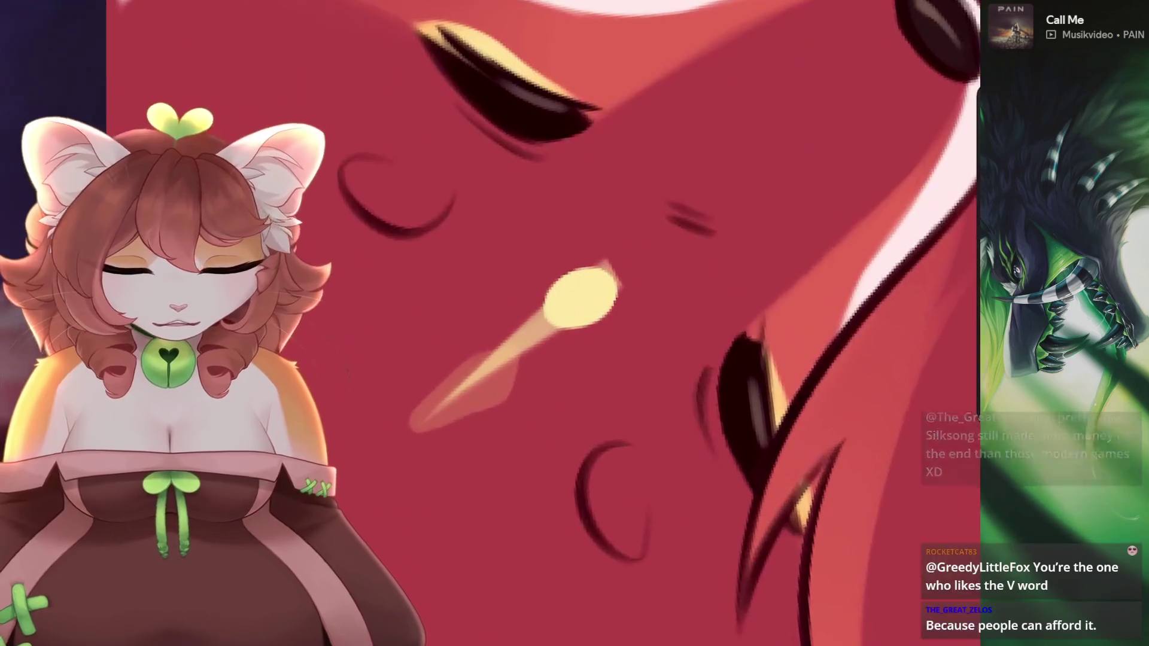
pyautogui.hotkey('ctrl', 'z')
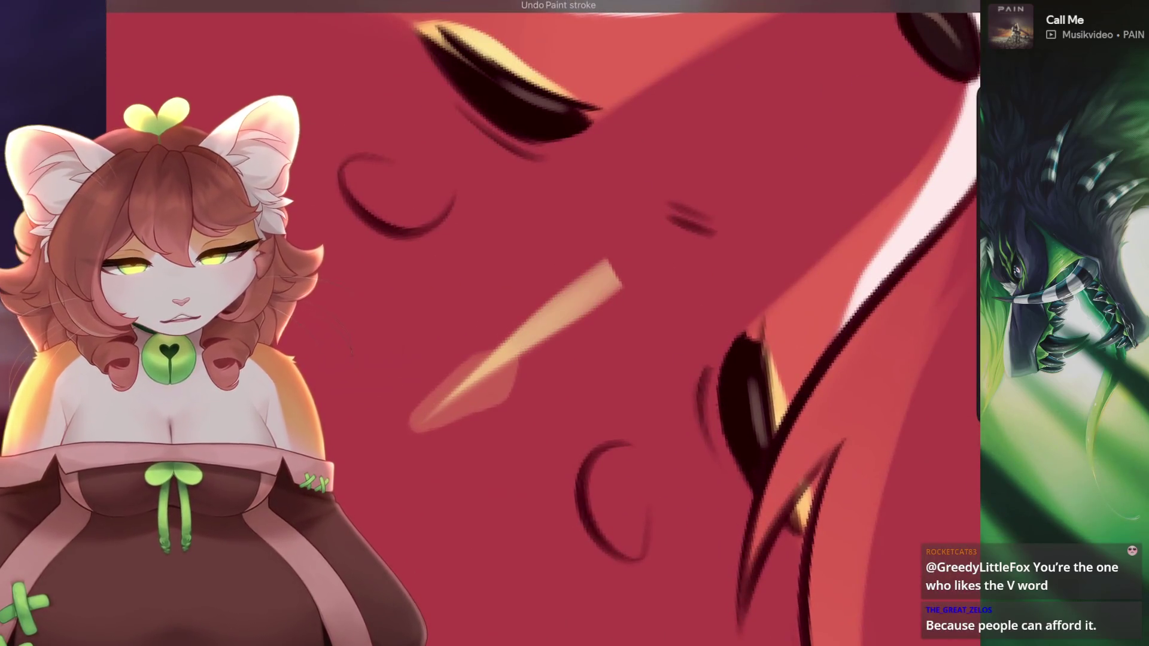
pyautogui.moveTo(577, 299)
pyautogui.mouseDown()
pyautogui.moveTo(558, 311)
pyautogui.moveTo(590, 293)
pyautogui.moveTo(551, 305)
pyautogui.moveTo(559, 321)
pyautogui.mouseUp()
pyautogui.hotkey('ctrl', 'z')
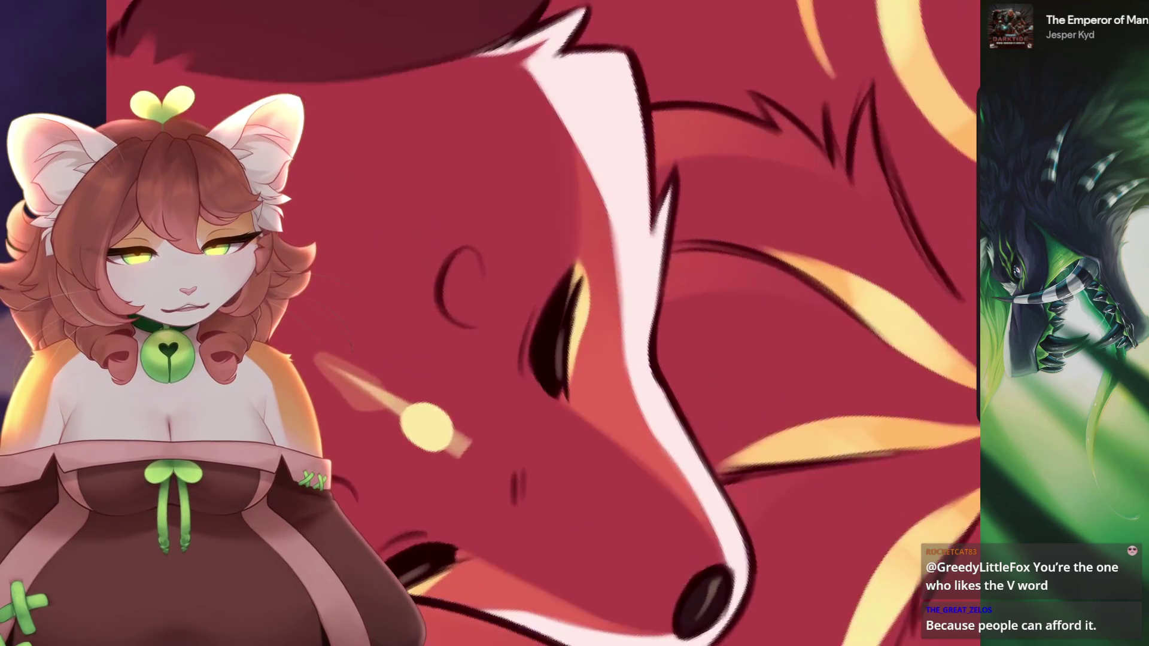
pyautogui.scroll(5, 538, 324)
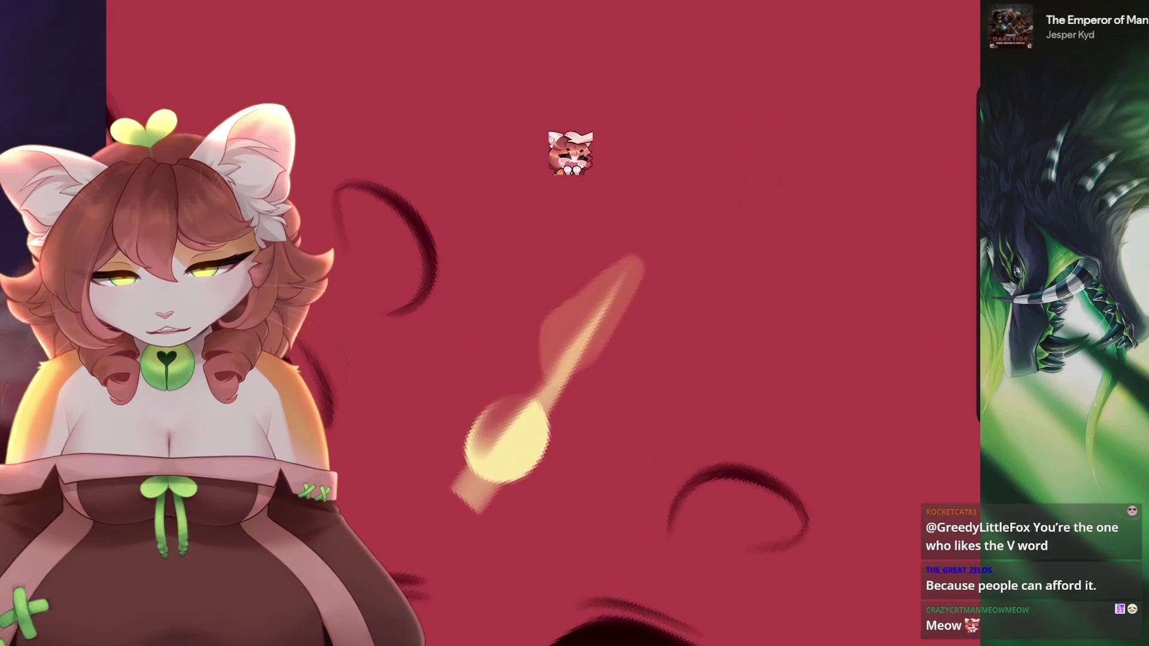
pyautogui.moveTo(526, 389)
pyautogui.mouseDown()
pyautogui.moveTo(544, 372)
pyautogui.moveTo(511, 446)
pyautogui.moveTo(534, 443)
pyautogui.mouseUp()
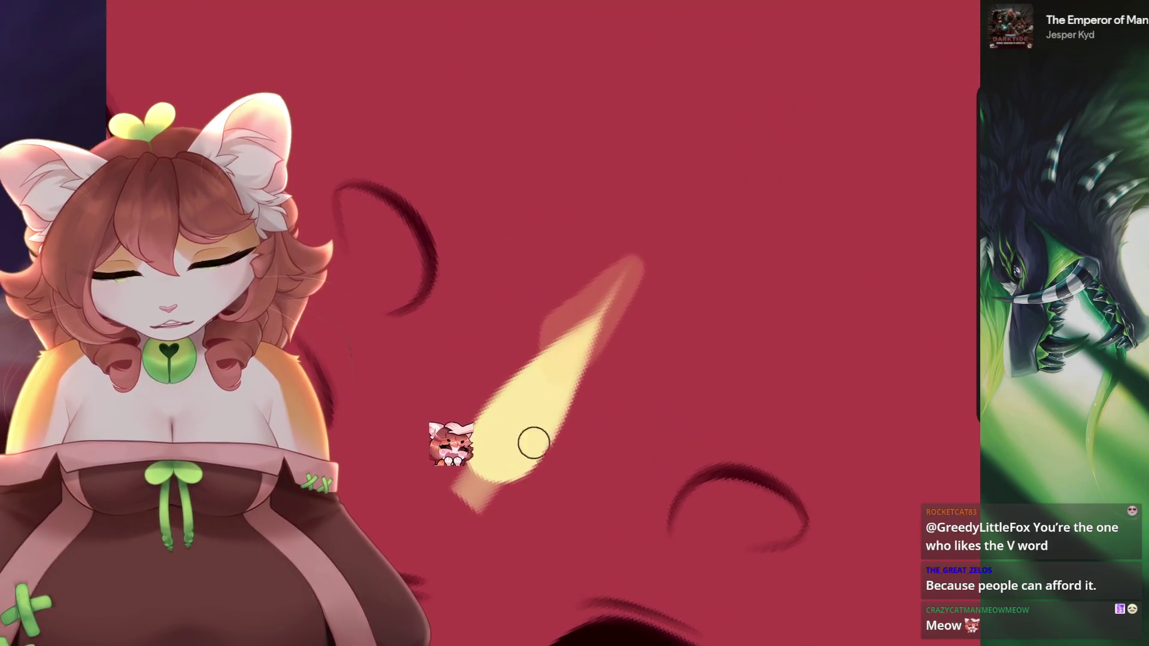
pyautogui.press('[')
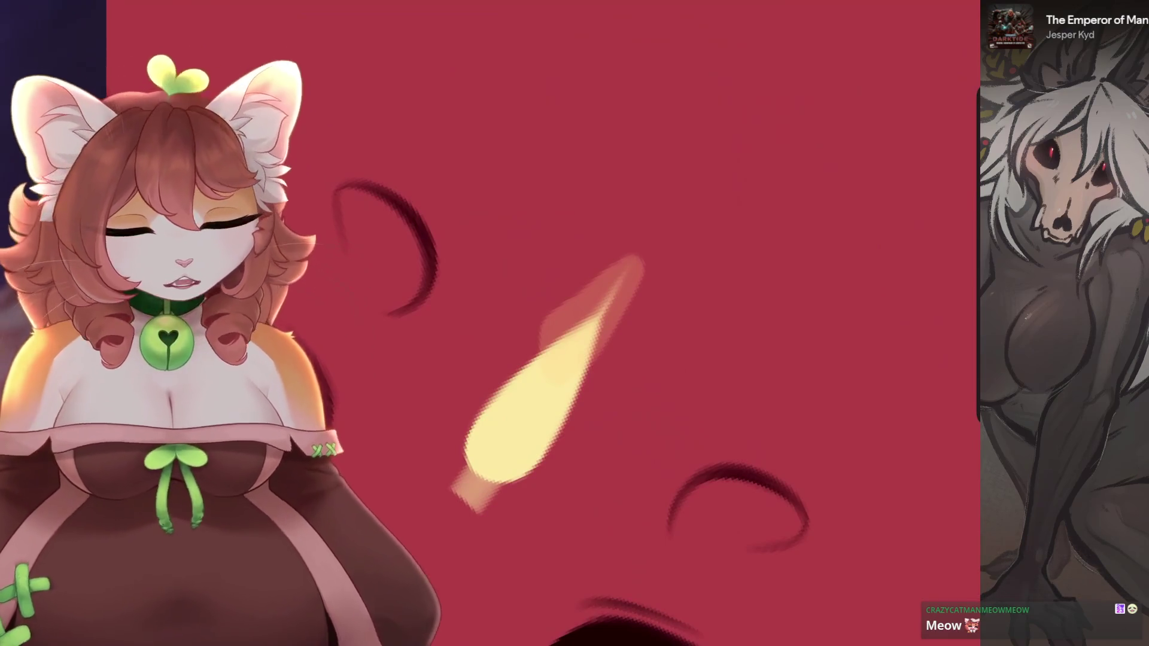
# - Undo a long yellow stroke on the flame and set the brush to 2%
pyautogui.moveTo(725, 193); pyautogui.dragTo(383, 449)
pyautogui.hotkey('ctrl', 'z')
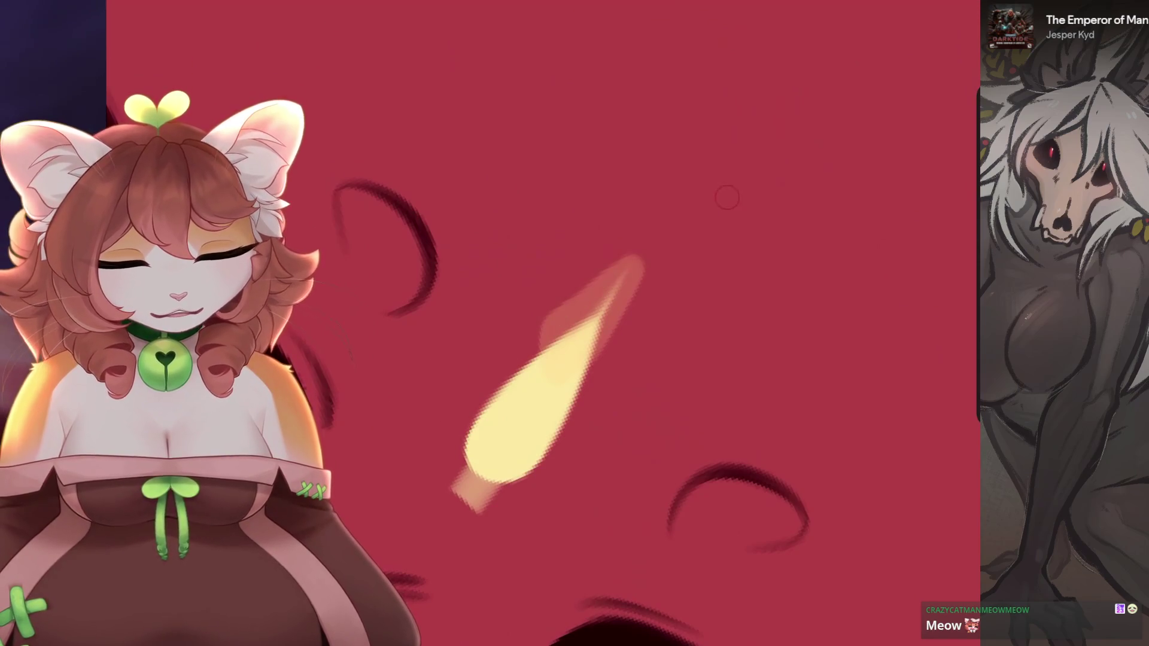
pyautogui.press('[')
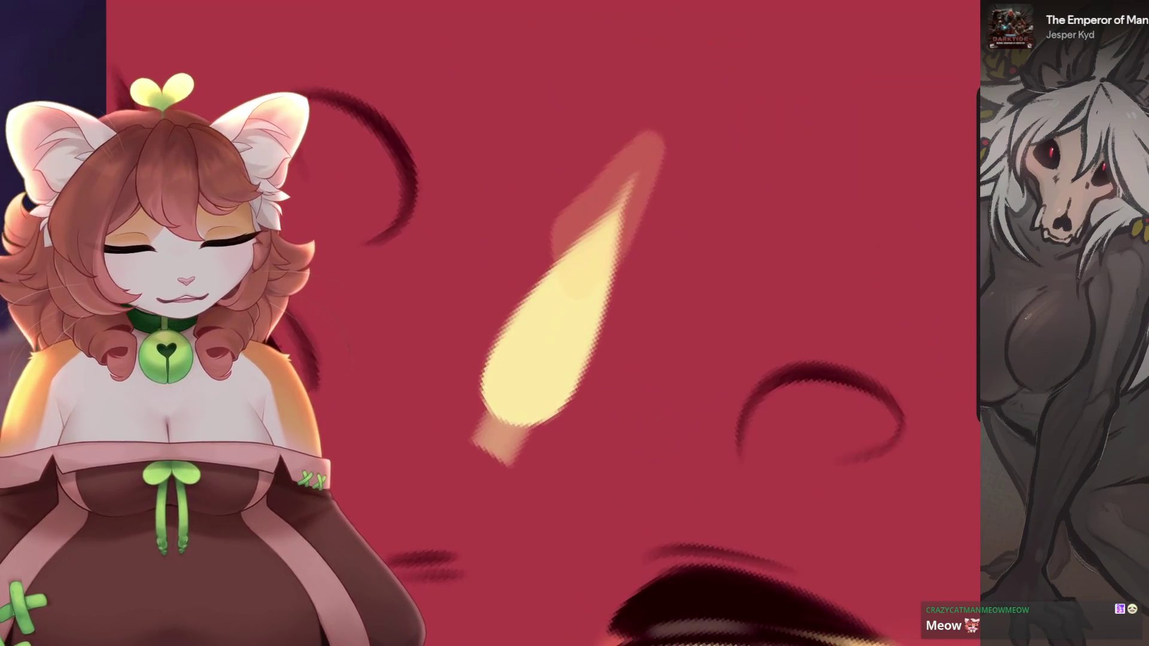
pyautogui.press(']')
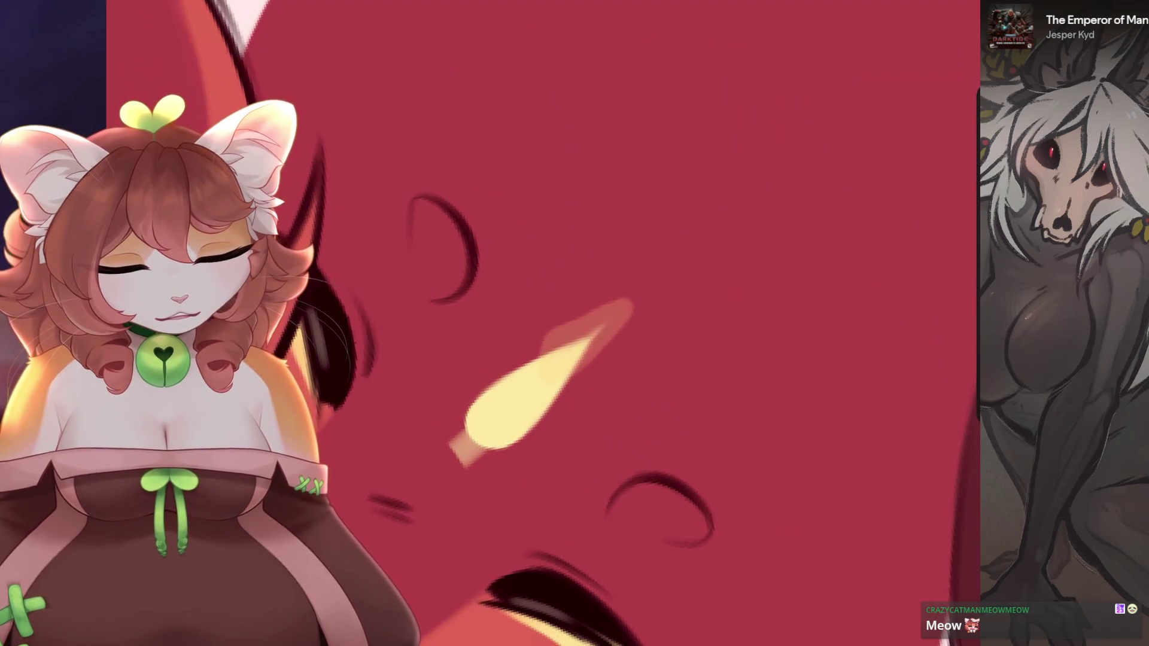
# - Compare paint and erase strokes on the flame edges with undo and redo
pyautogui.hotkey('ctrl', 'z')
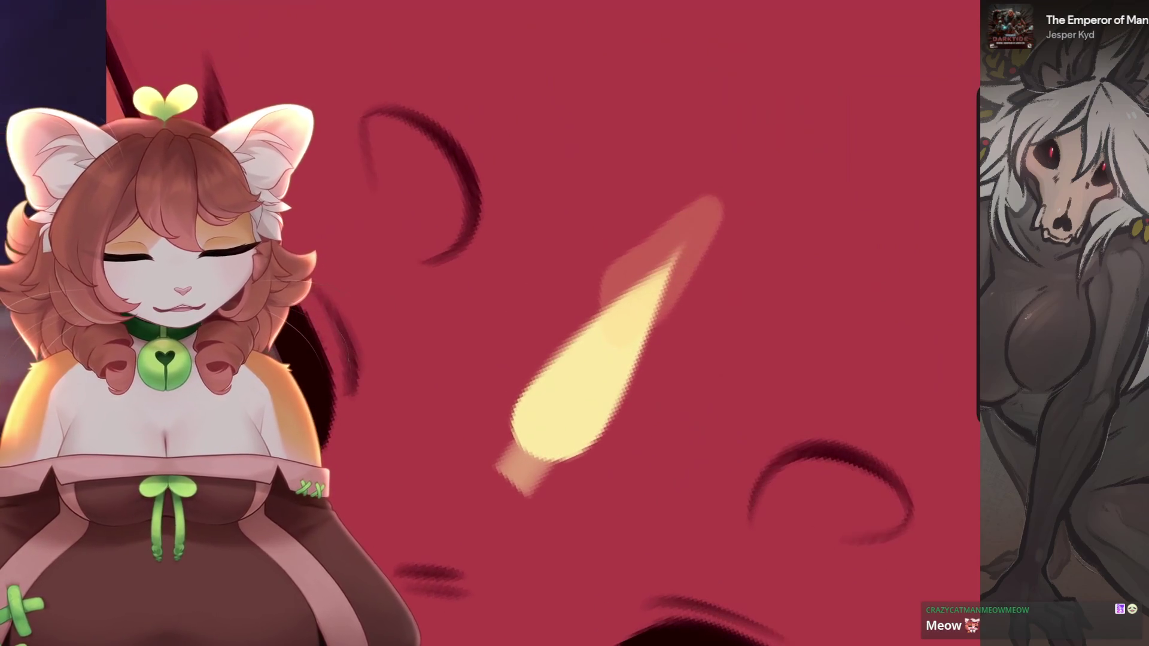
pyautogui.hotkey('ctrl', 'z')
pyautogui.hotkey('ctrl', 'shift', 'z')
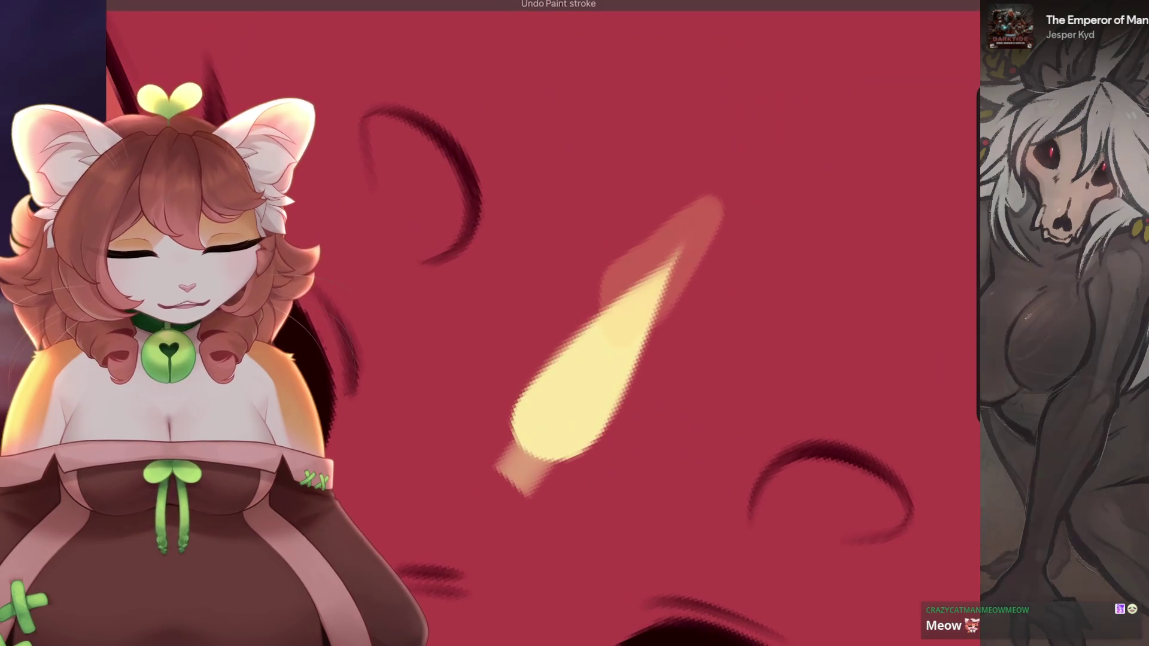
pyautogui.hotkey('ctrl', 'z')
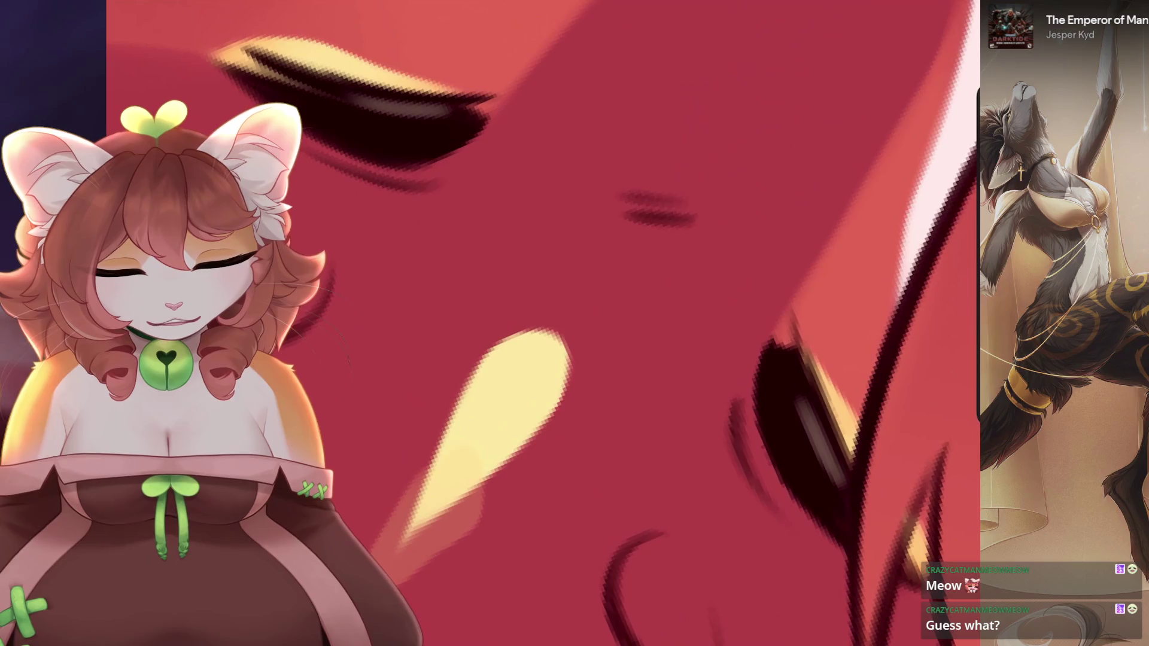
pyautogui.hotkey('ctrl', 'z')
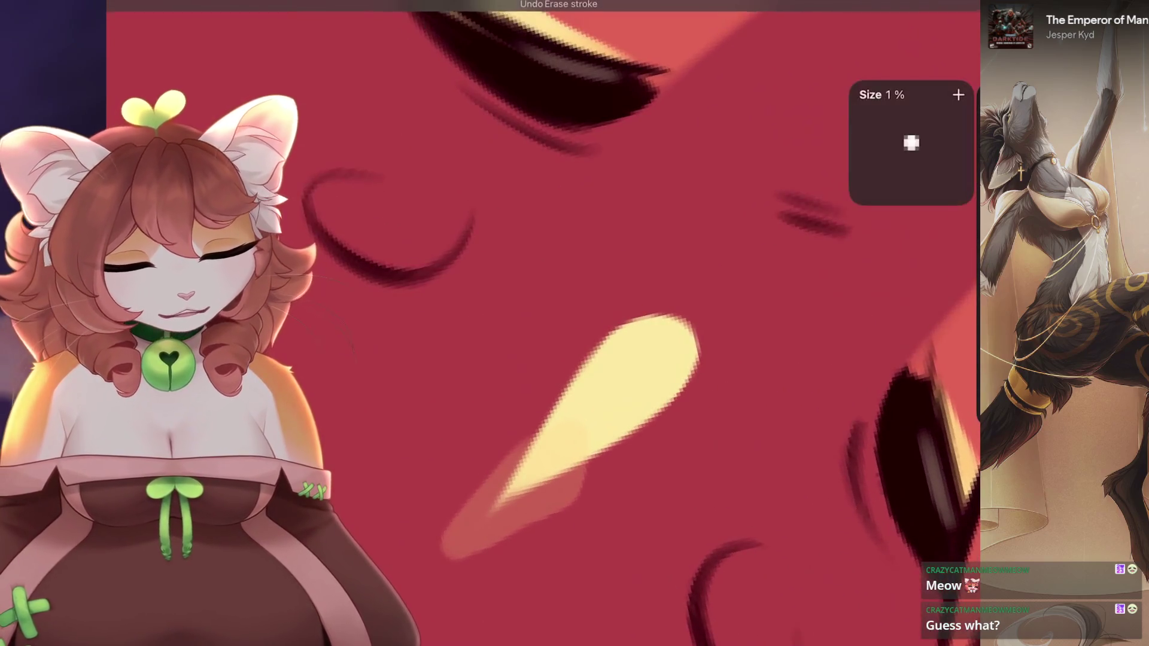
pyautogui.hotkey('ctrl', 'z')
pyautogui.hotkey('ctrl', 'shift', 'z')
pyautogui.hotkey('ctrl', 'z')
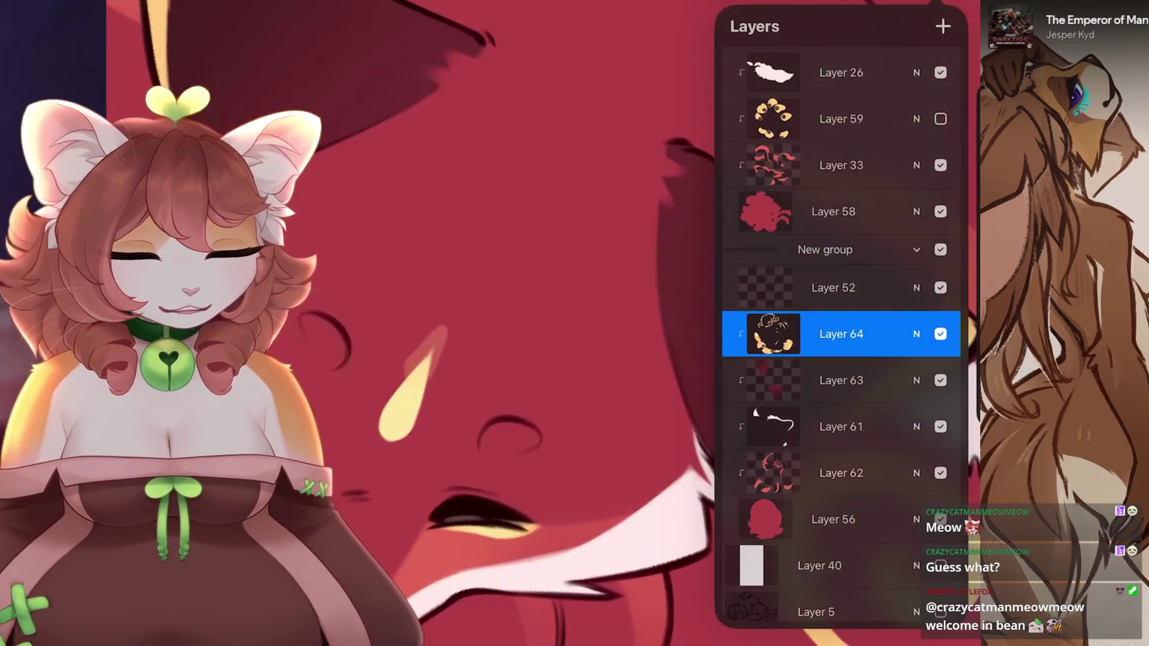
# - Browse the Airbrushing and Sketching brush sets and pick the Fine Liner brush
pyautogui.scroll(-1, 841, 359)
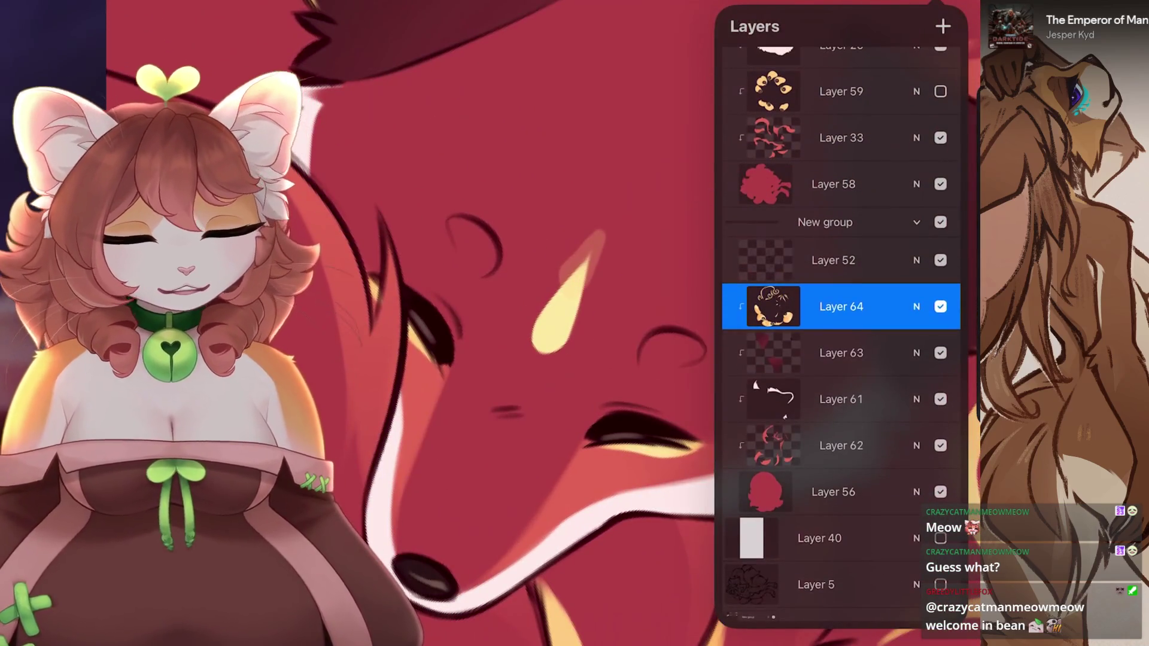
pyautogui.click(773, 307)
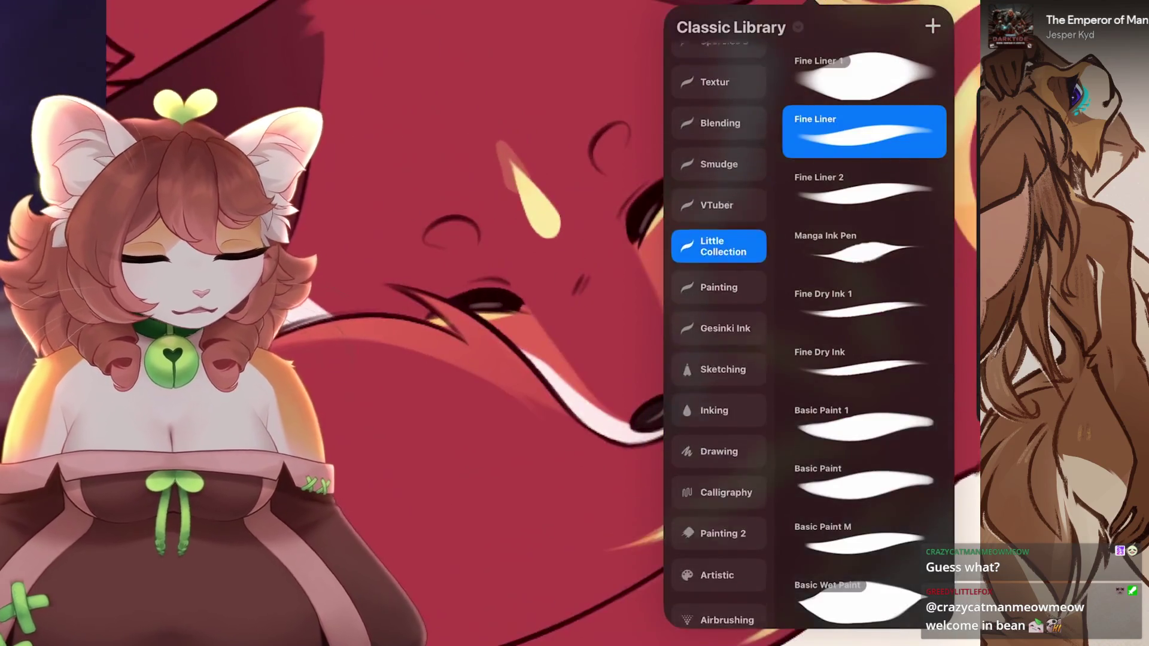
pyautogui.scroll(-5, 719, 334)
pyautogui.click(719, 489)
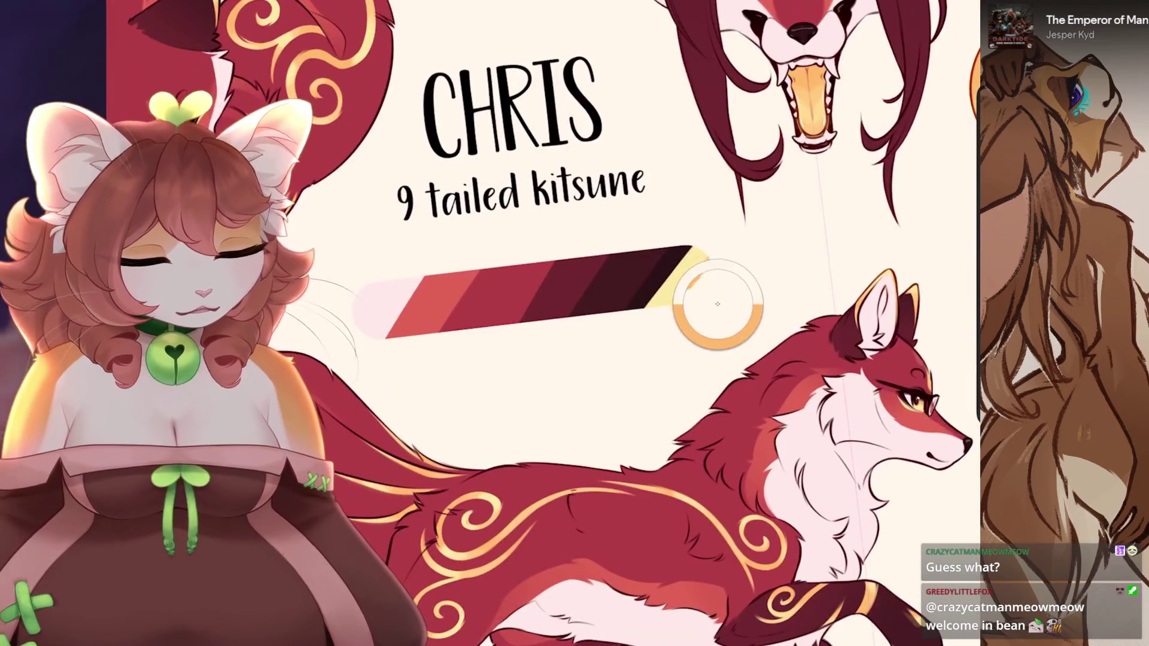
pyautogui.scroll(3, 718, 334)
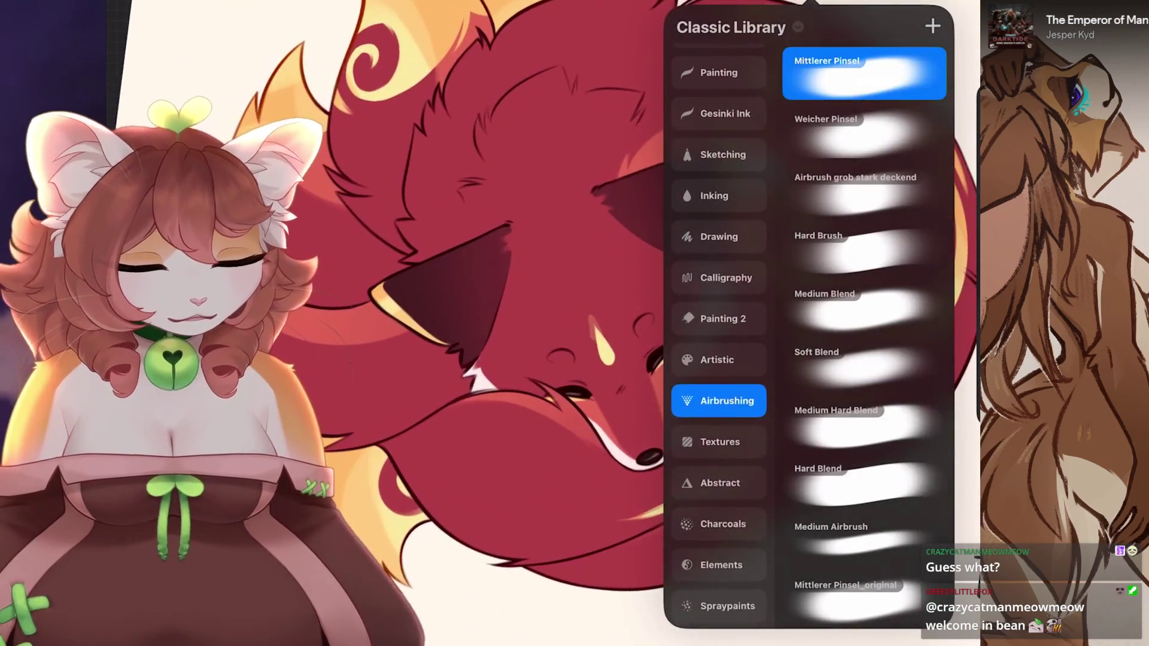
pyautogui.click(719, 153)
pyautogui.scroll(3, 718, 334)
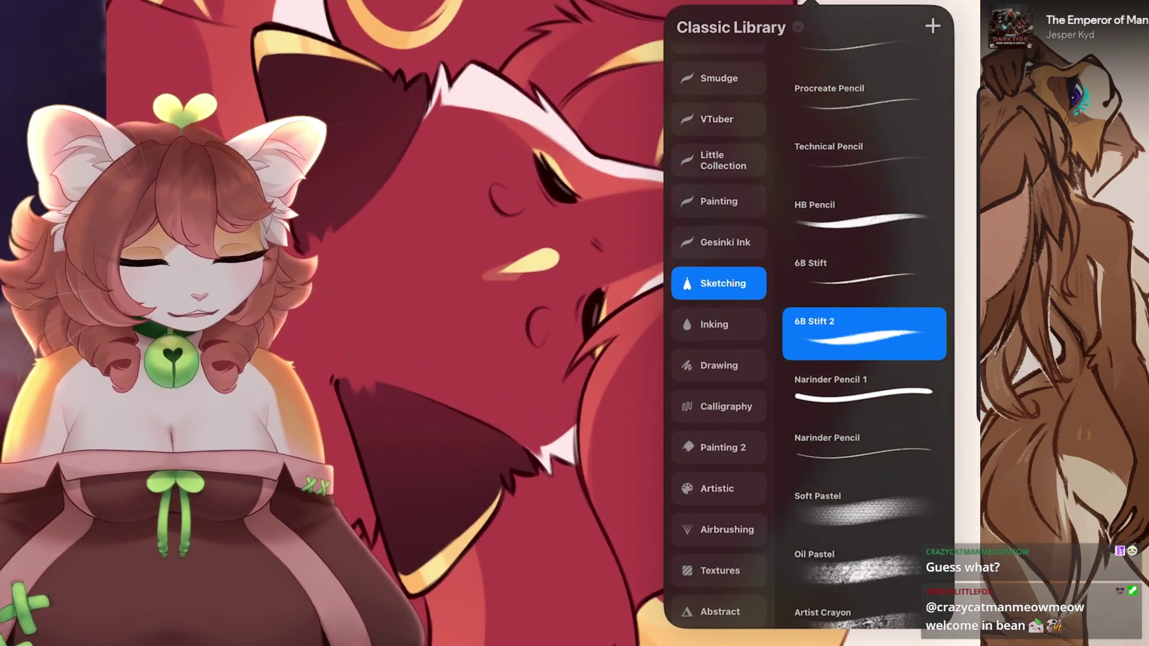
pyautogui.click(718, 160)
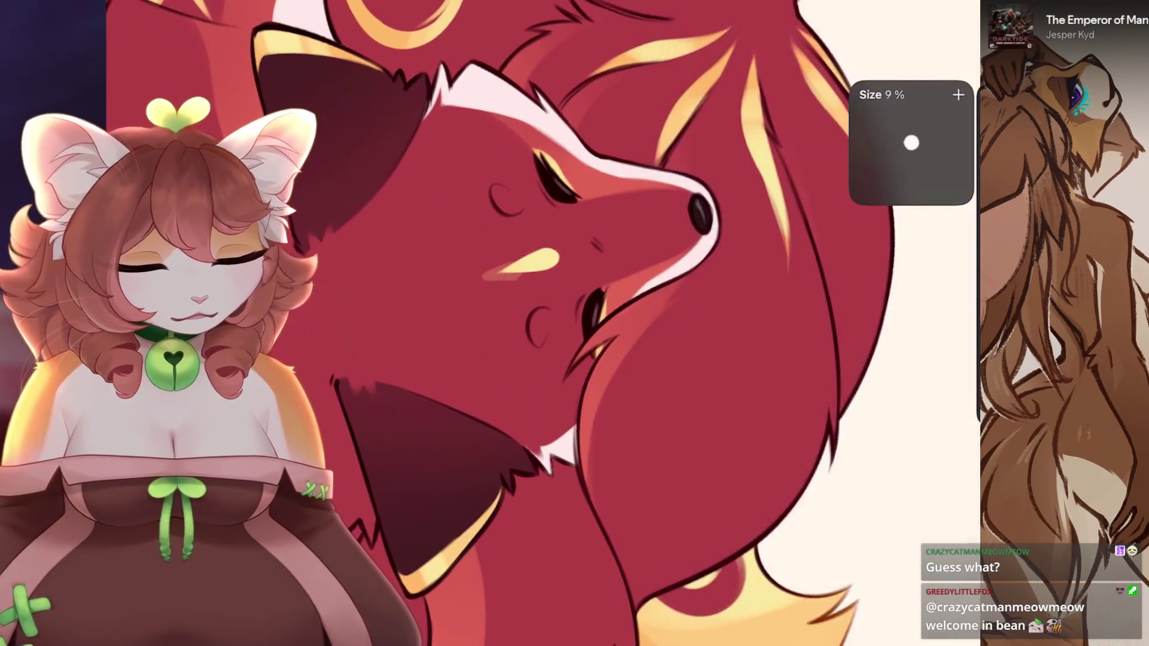
# - Sample the yellow swatch from the palette strip
pyautogui.scroll(-2, 716, 245)
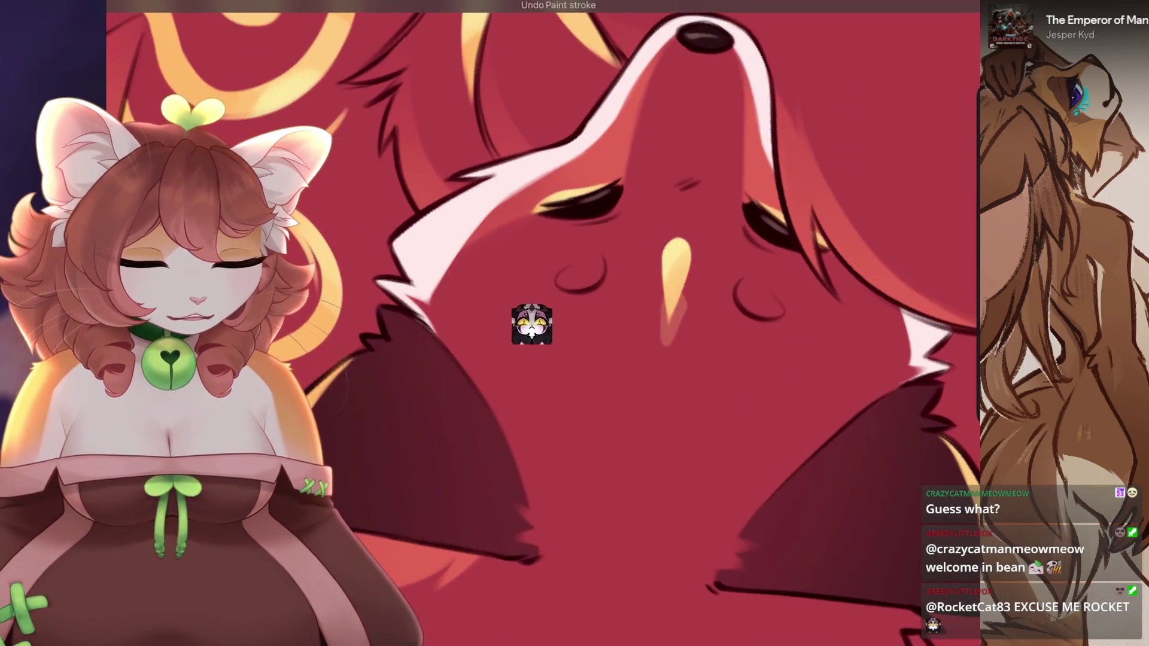
pyautogui.scroll(-3, 706, 265)
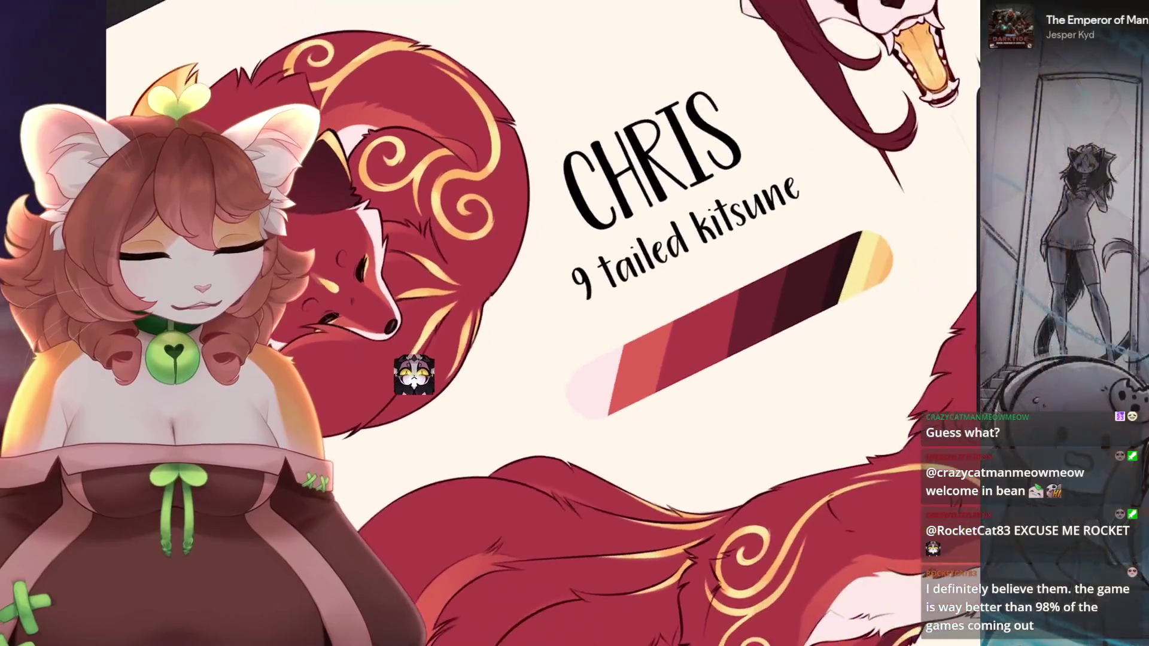
pyautogui.click(764, 398)
pyautogui.scroll(5, 599, 299)
pyautogui.scroll(-5, 539, 323)
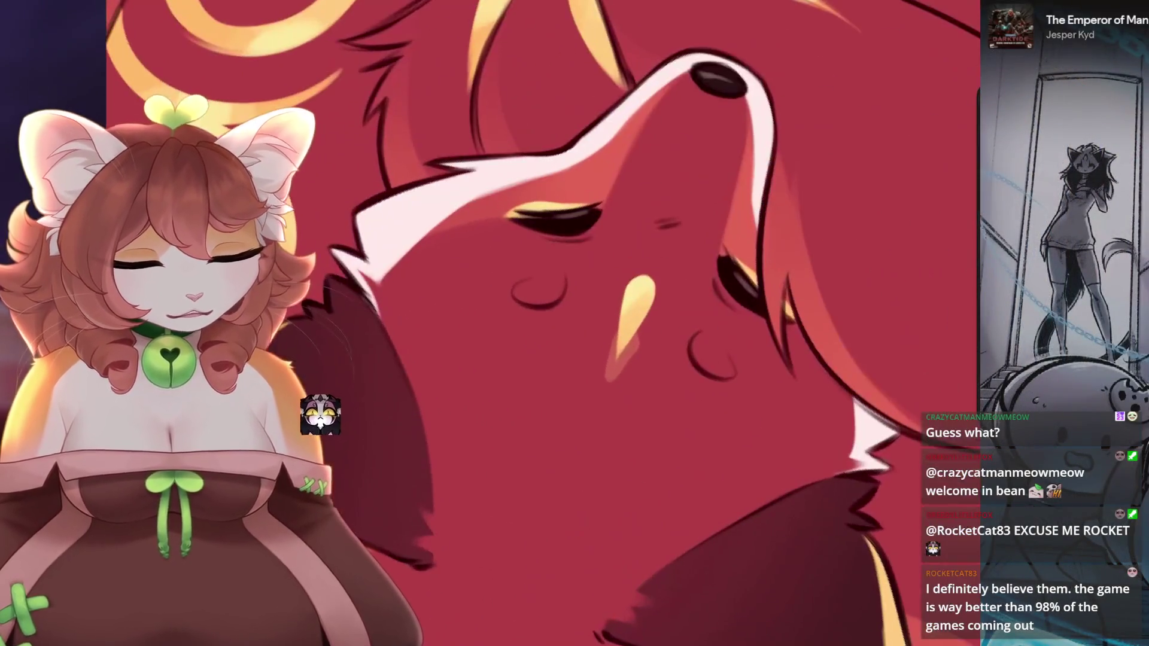
# - Sample the palette yellow and paint the forehead flame, undoing and redoing a stroke
pyautogui.scroll(5, 539, 323)
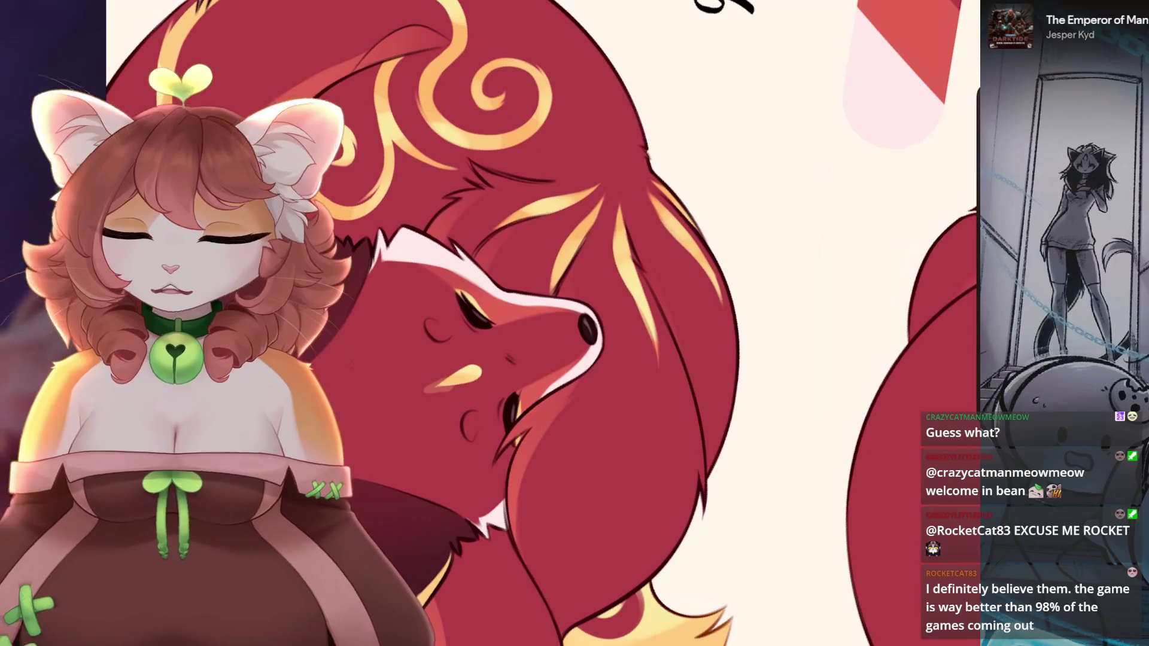
pyautogui.scroll(-5, 539, 323)
pyautogui.moveTo(659, 320); pyautogui.dragTo(887, 132)
pyautogui.scroll(5, 539, 323)
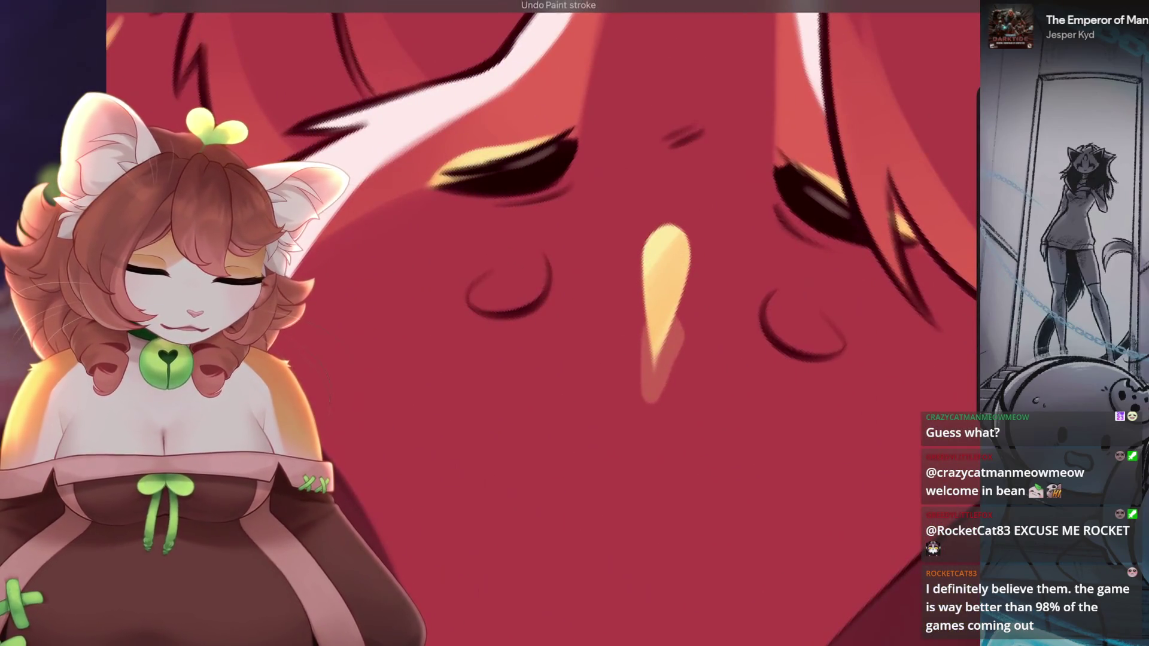
pyautogui.scroll(-5, 539, 323)
pyautogui.scroll(2, 539, 323)
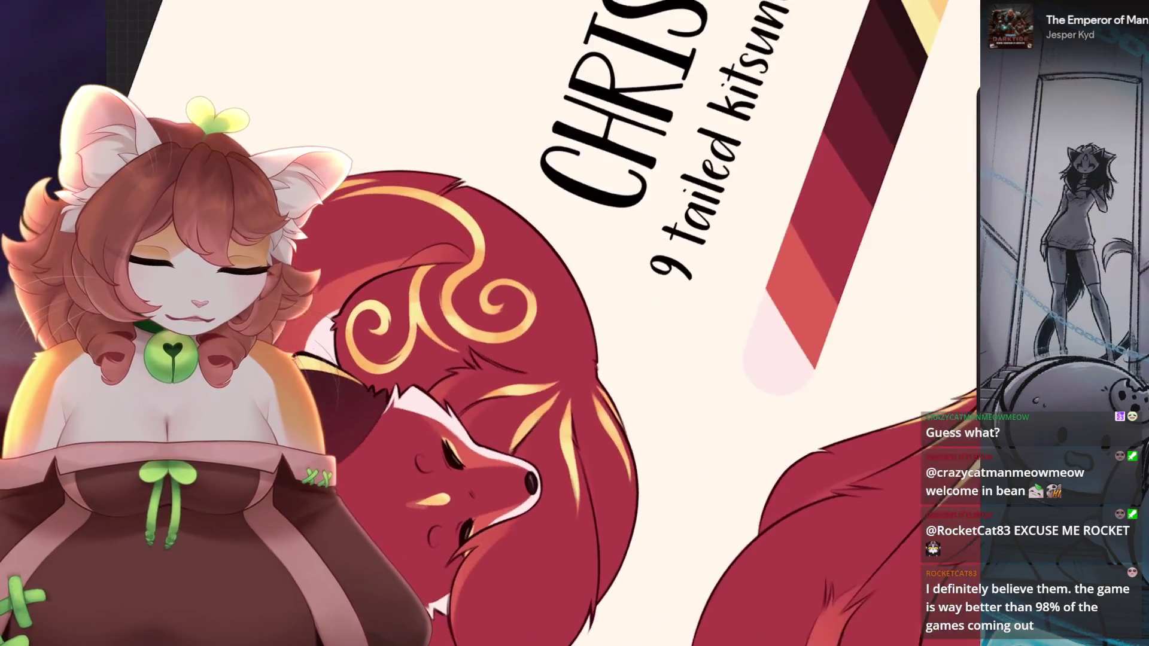
pyautogui.scroll(-2, 538, 323)
pyautogui.scroll(5, 538, 323)
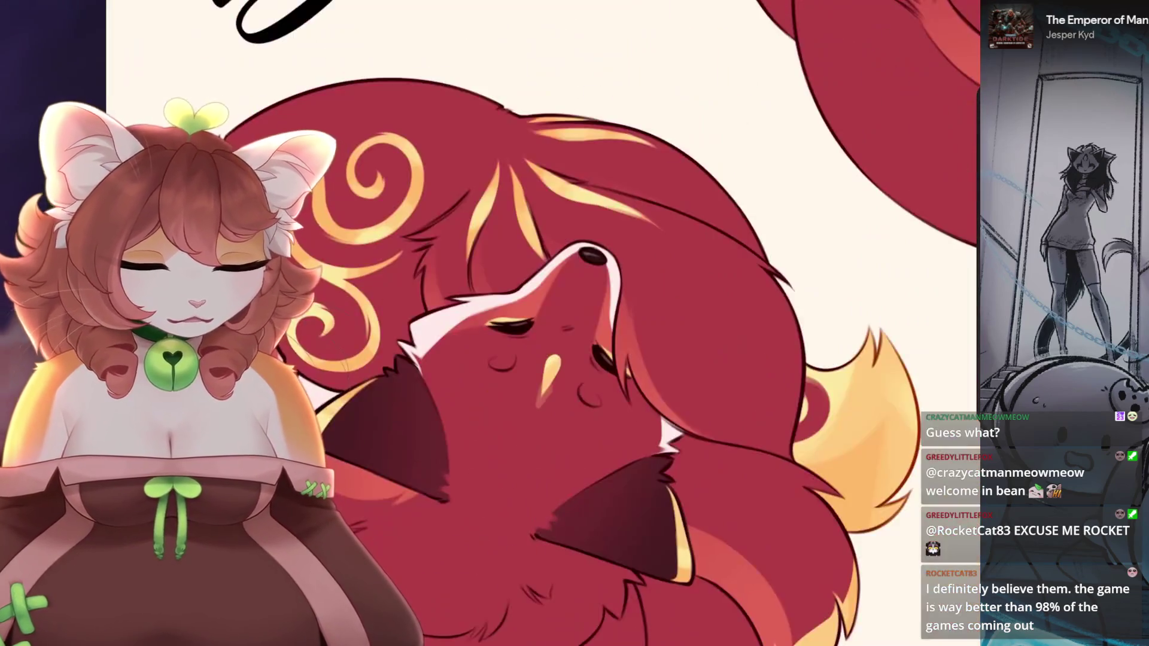
pyautogui.scroll(-3, 539, 323)
pyautogui.hotkey('ctrl', 'z')
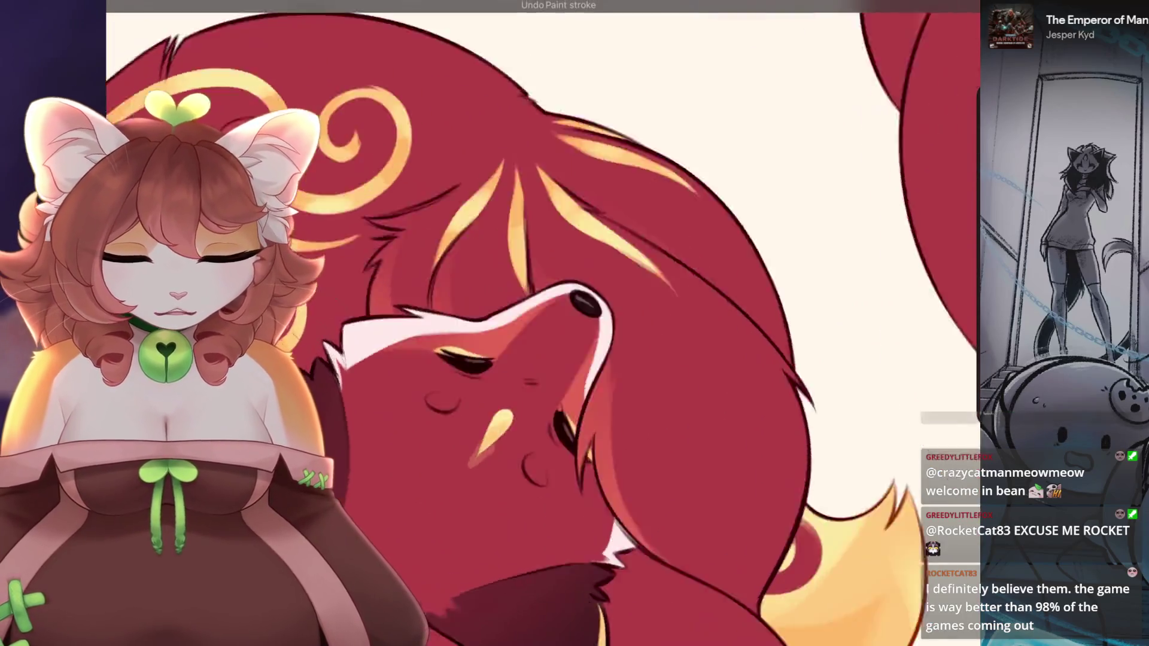
pyautogui.scroll(3, 539, 323)
pyautogui.hotkey('ctrl', 'shift', 'z')
pyautogui.scroll(-5, 538, 323)
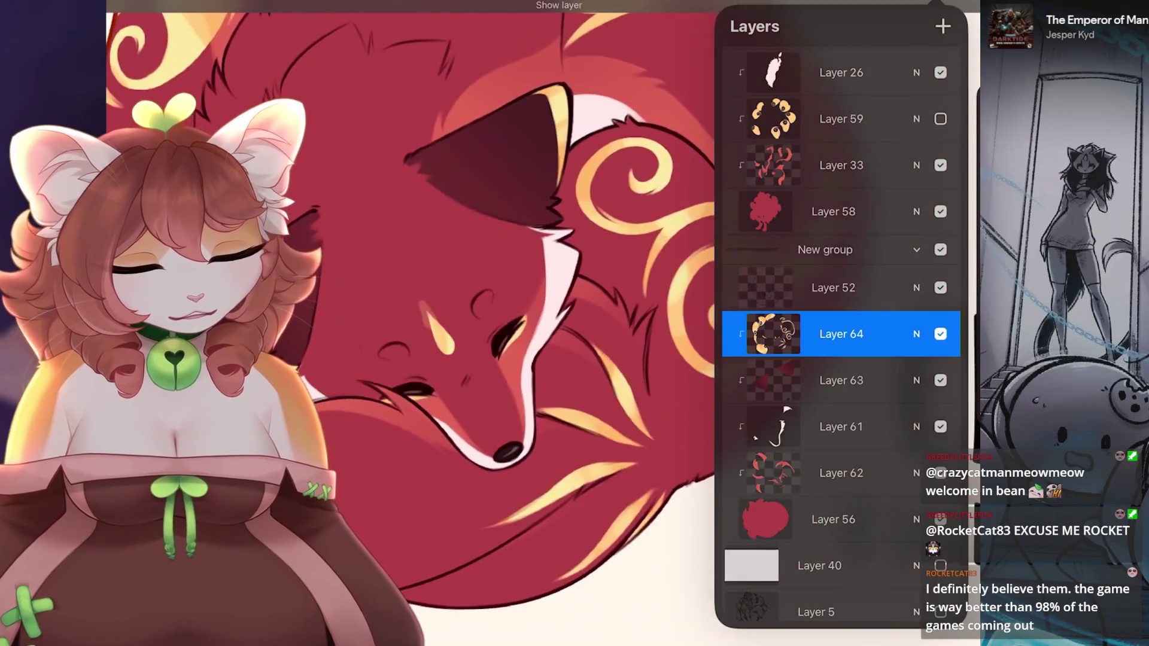
# - Toggle Layer 64's visibility to check it and undo the wrong erase stroke
pyautogui.click(940, 334)
pyautogui.click(940, 334)
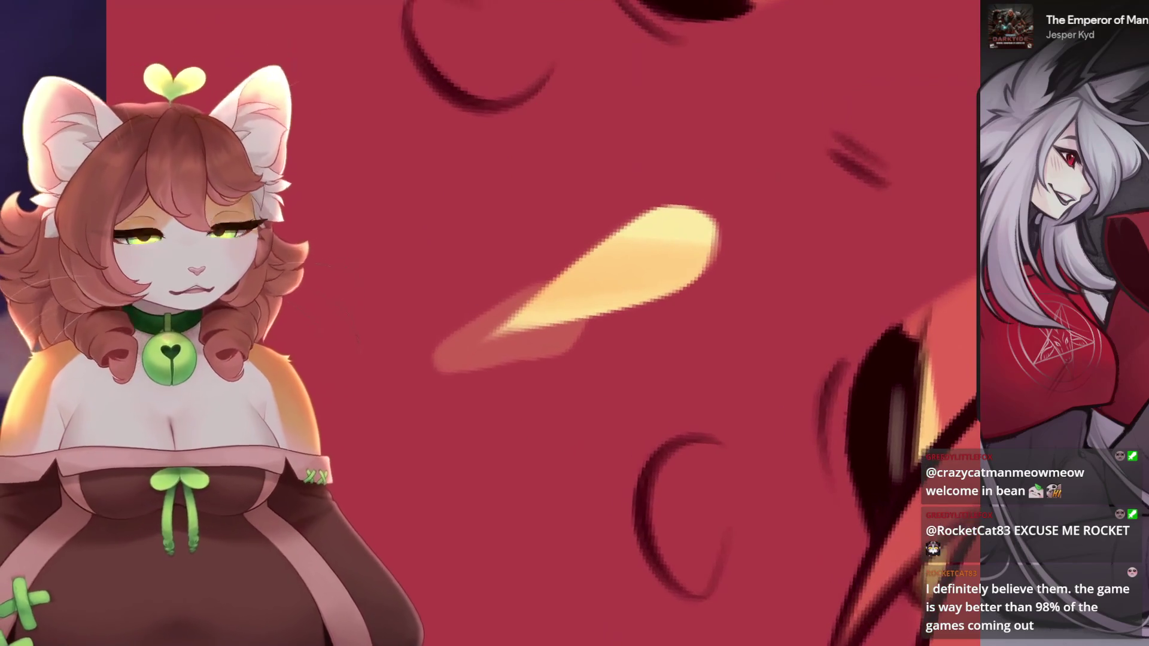
pyautogui.hotkey('ctrl', 'z')
pyautogui.scroll(-3, 692, 300)
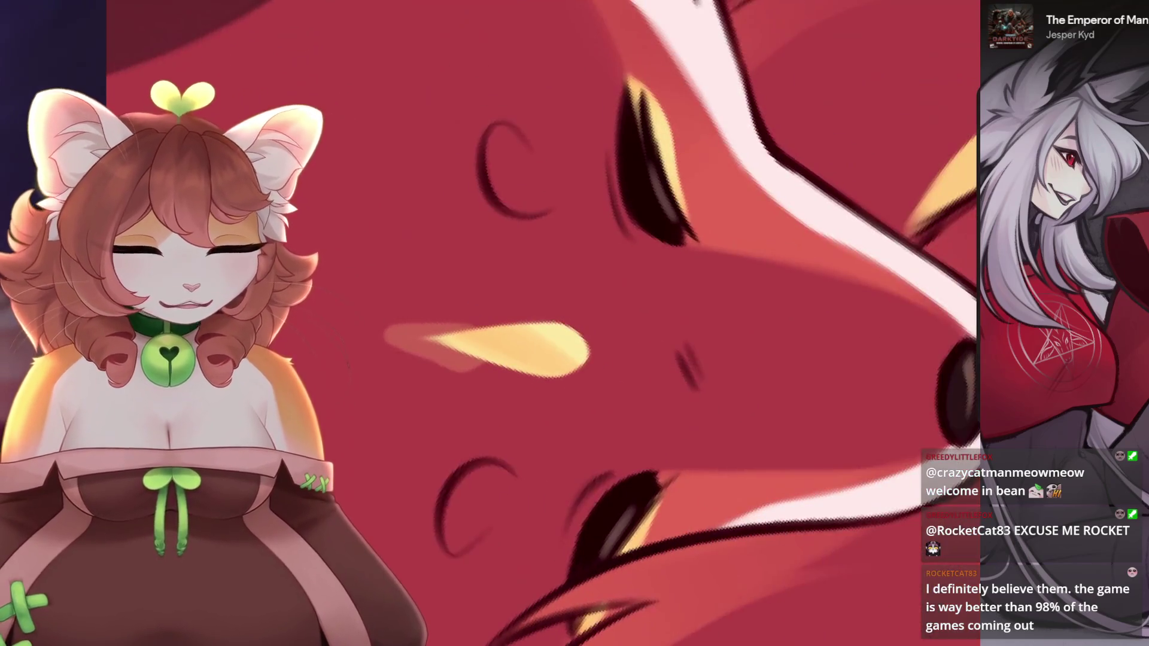
pyautogui.scroll(-3, 543, 324)
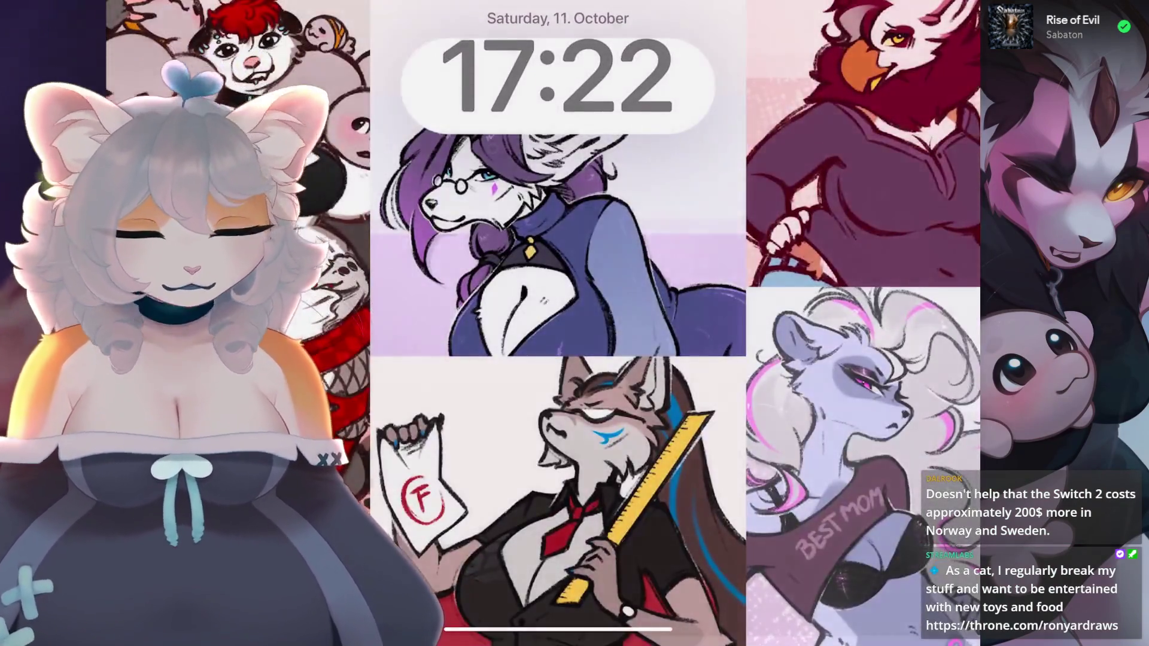
# - Unlock the iPad with the passcode and return to the kitsune sheet in Procreate
pyautogui.moveTo(558, 638); pyautogui.dragTo(558, 299)
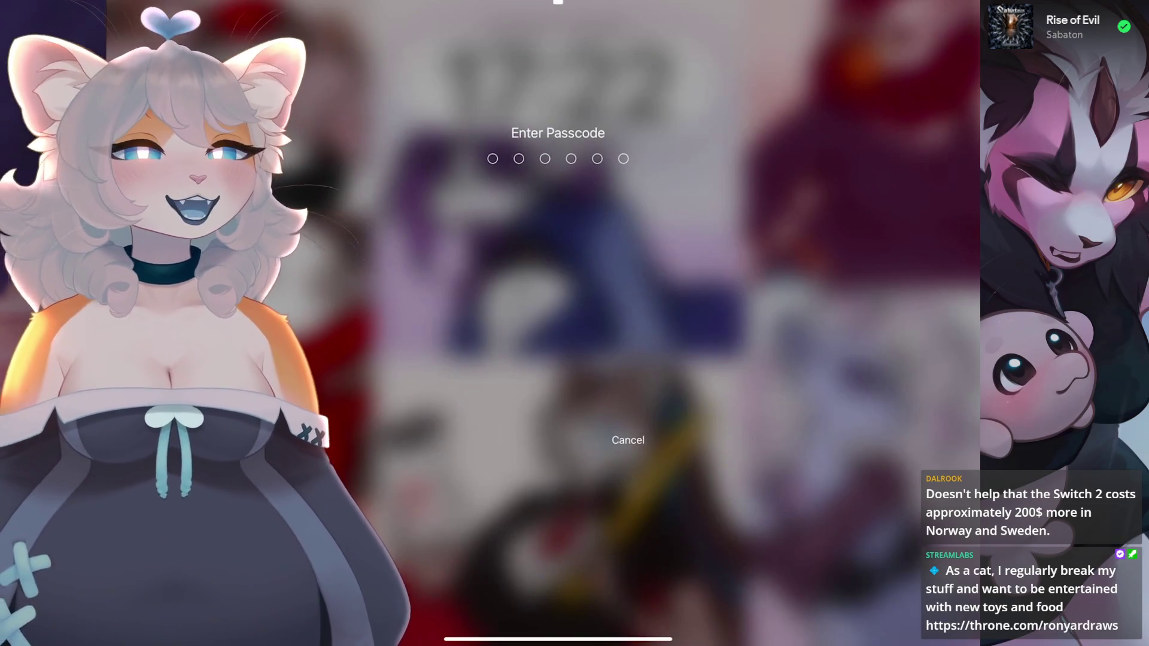
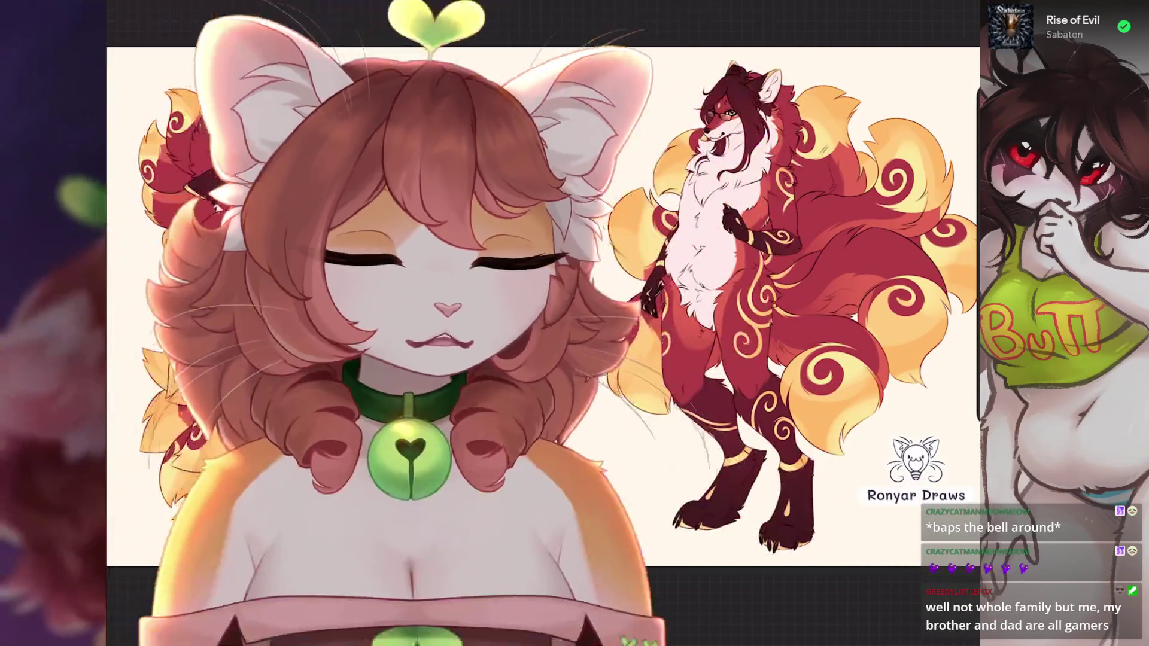
pyautogui.scroll(-5, 543, 306)
pyautogui.scroll(4, 544, 305)
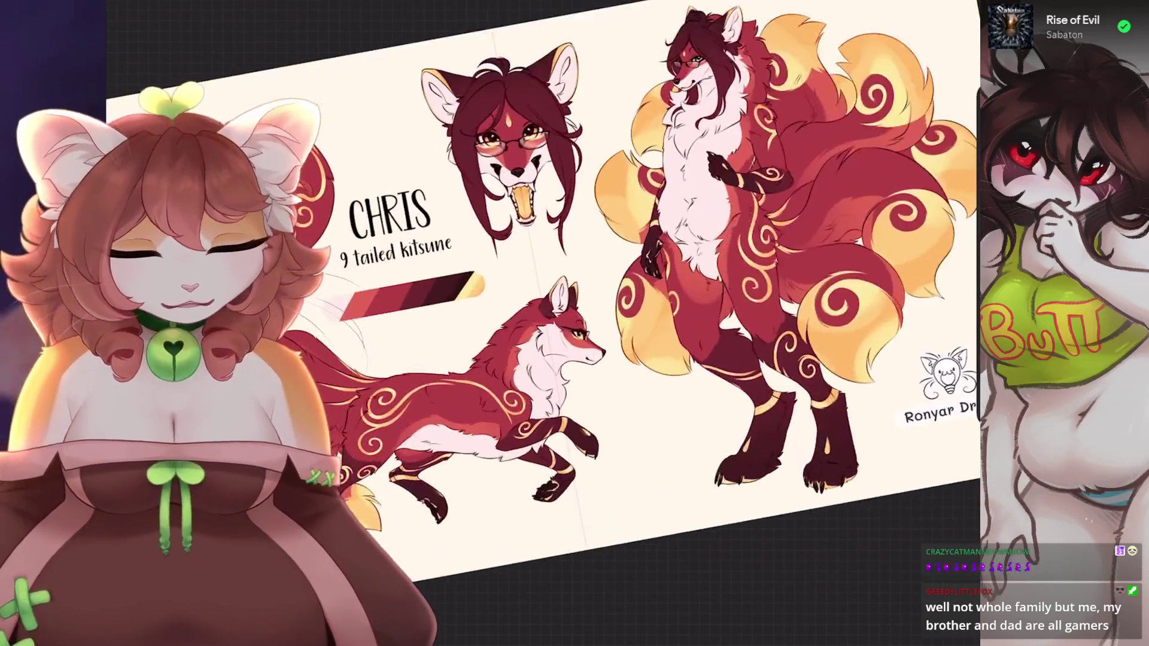
# - Show the layers list, make Layer 64 visible and collapse the New group folder
pyautogui.press('l')
pyautogui.click(940, 334)
pyautogui.scroll(5, 419, 299)
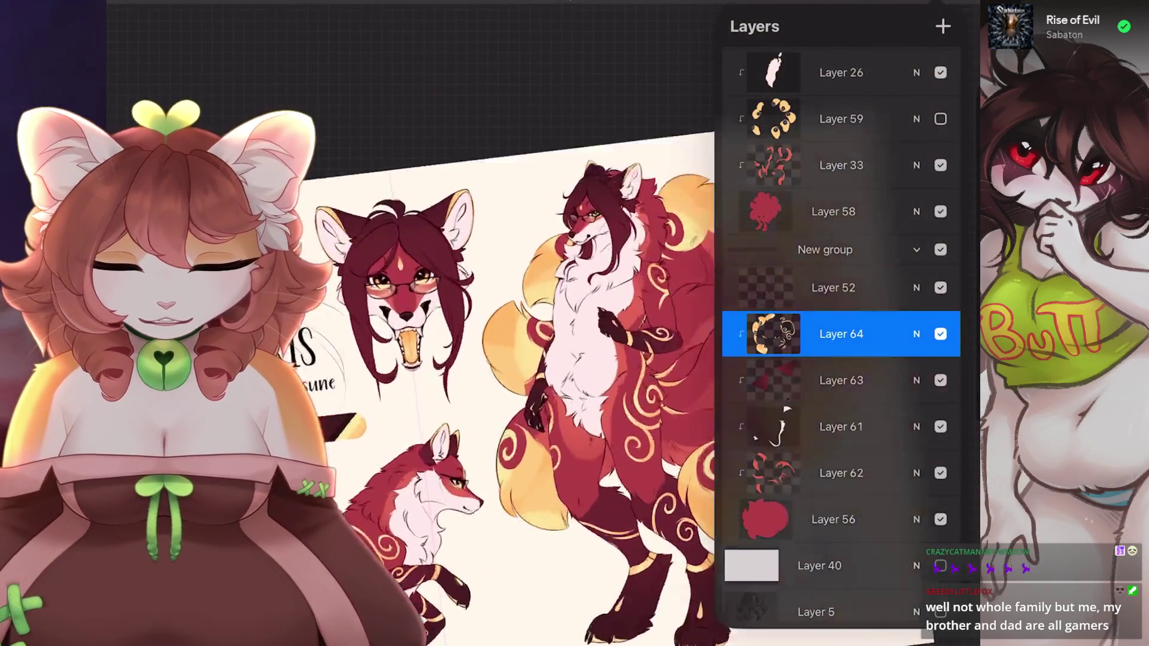
pyautogui.hscroll(10, 419, 299)
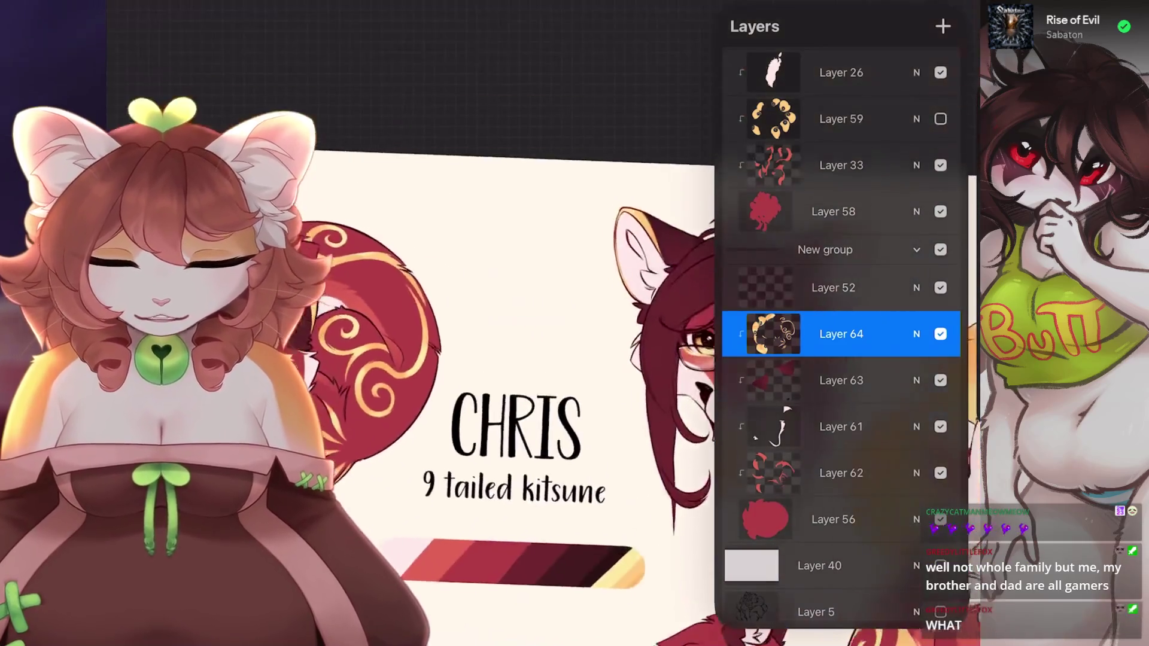
pyautogui.scroll(-5, 419, 300)
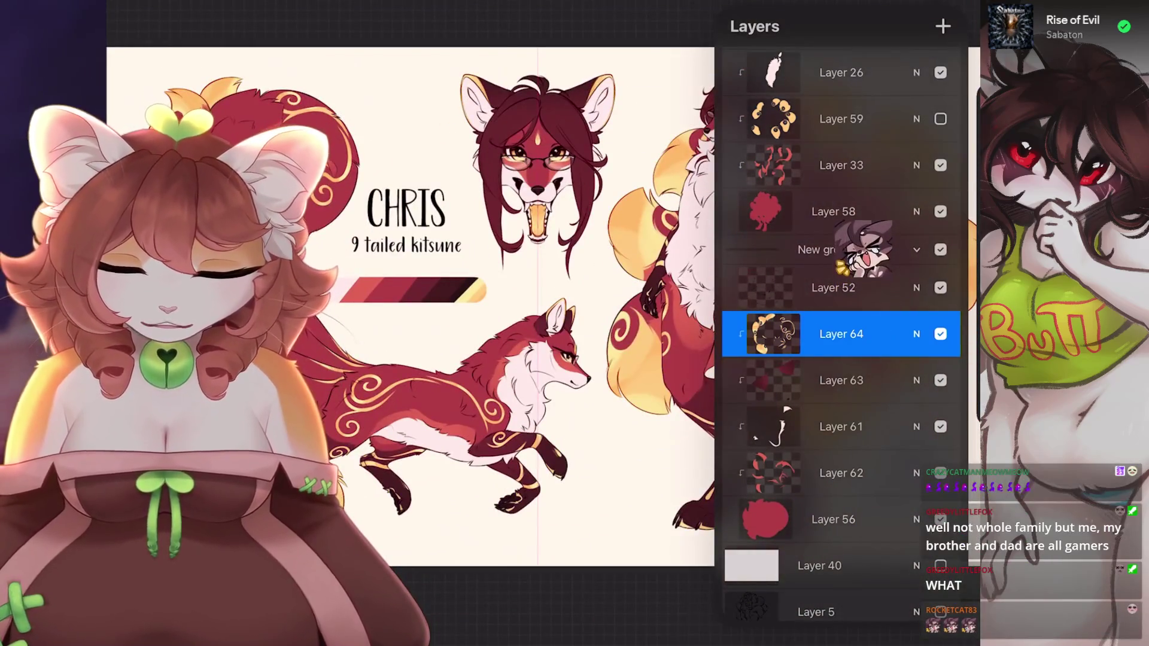
pyautogui.scroll(4, 418, 299)
pyautogui.scroll(5, 419, 299)
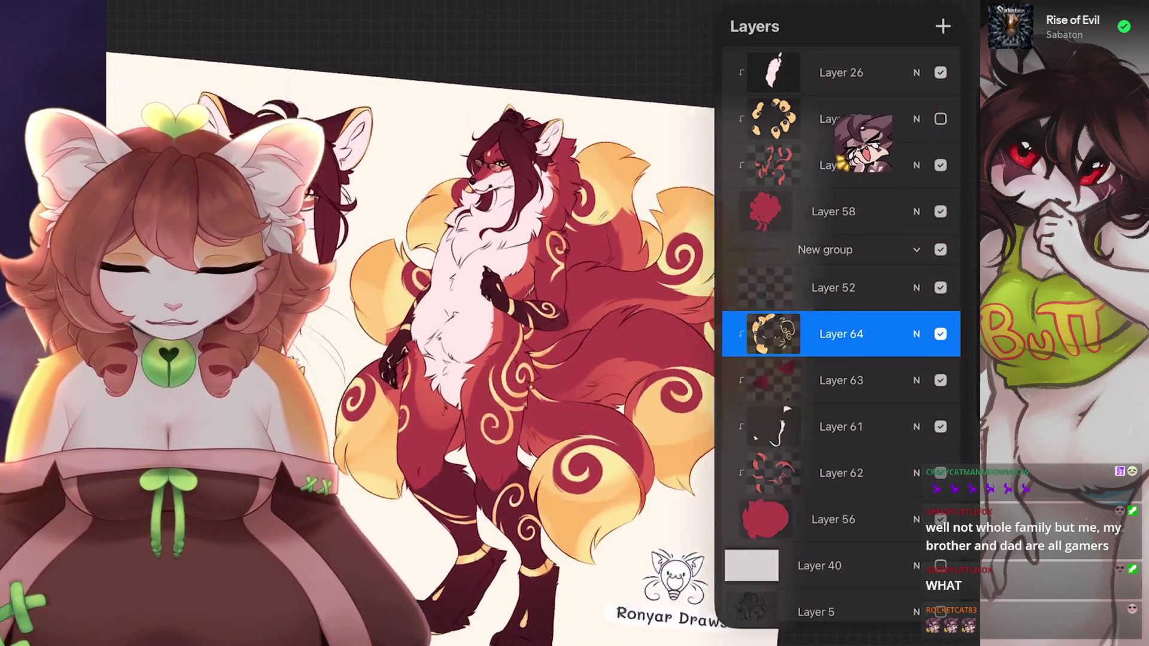
pyautogui.scroll(-5, 841, 335)
pyautogui.scroll(3, 841, 299)
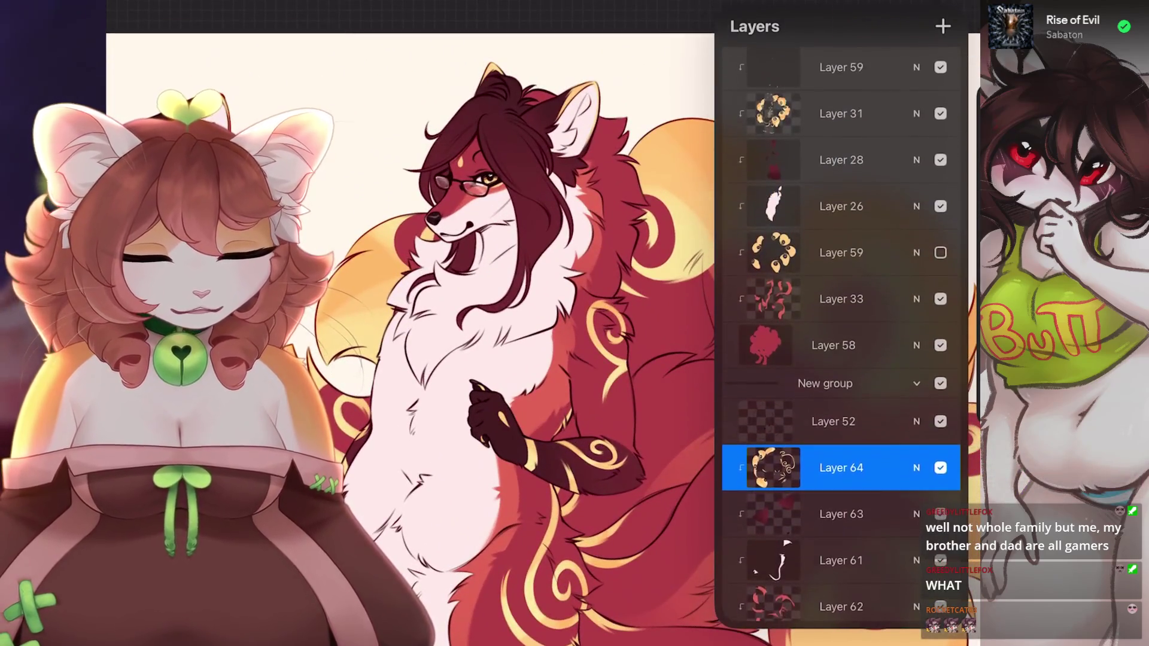
pyautogui.click(826, 418)
pyautogui.scroll(5, 841, 335)
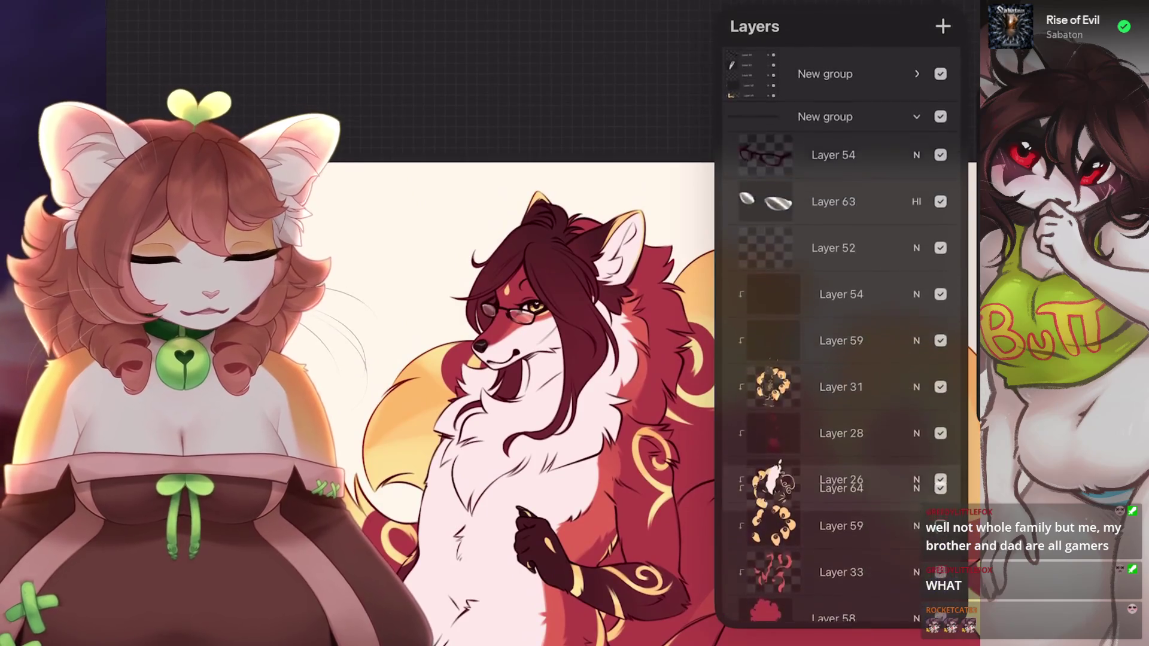
pyautogui.scroll(5, 419, 299)
# - Toggle Layers 52 and 59 to compare, select Layer 54, and bring up the Brush Library
pyautogui.click(941, 310)
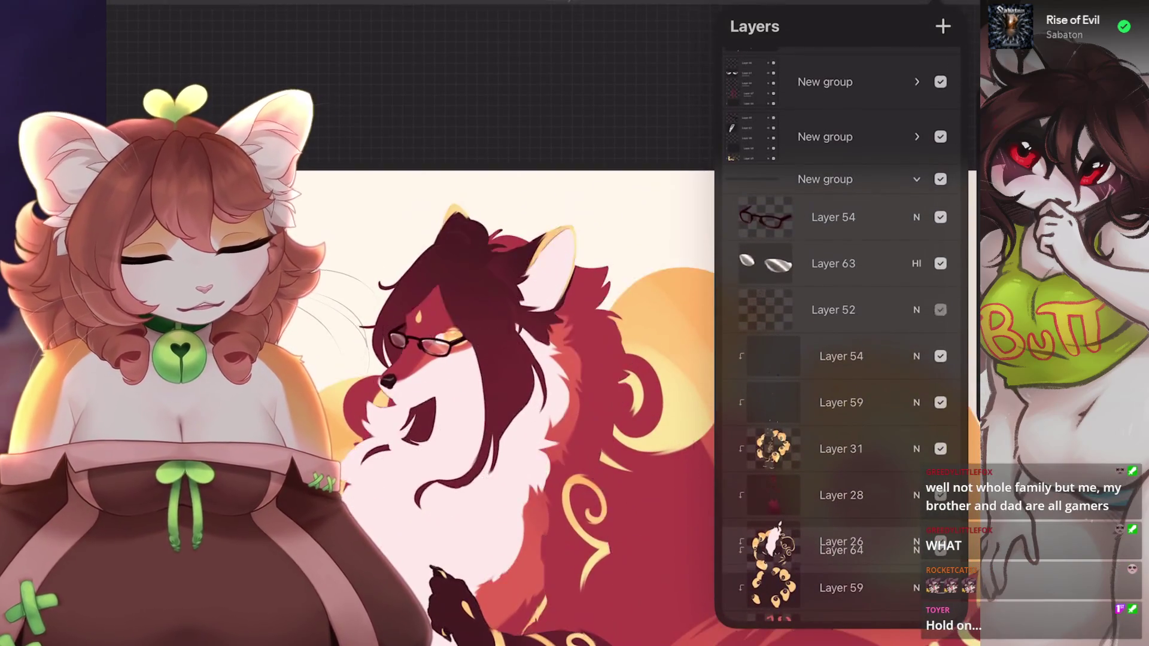
pyautogui.click(940, 310)
pyautogui.scroll(-1, 841, 389)
pyautogui.click(840, 297)
pyautogui.click(941, 343)
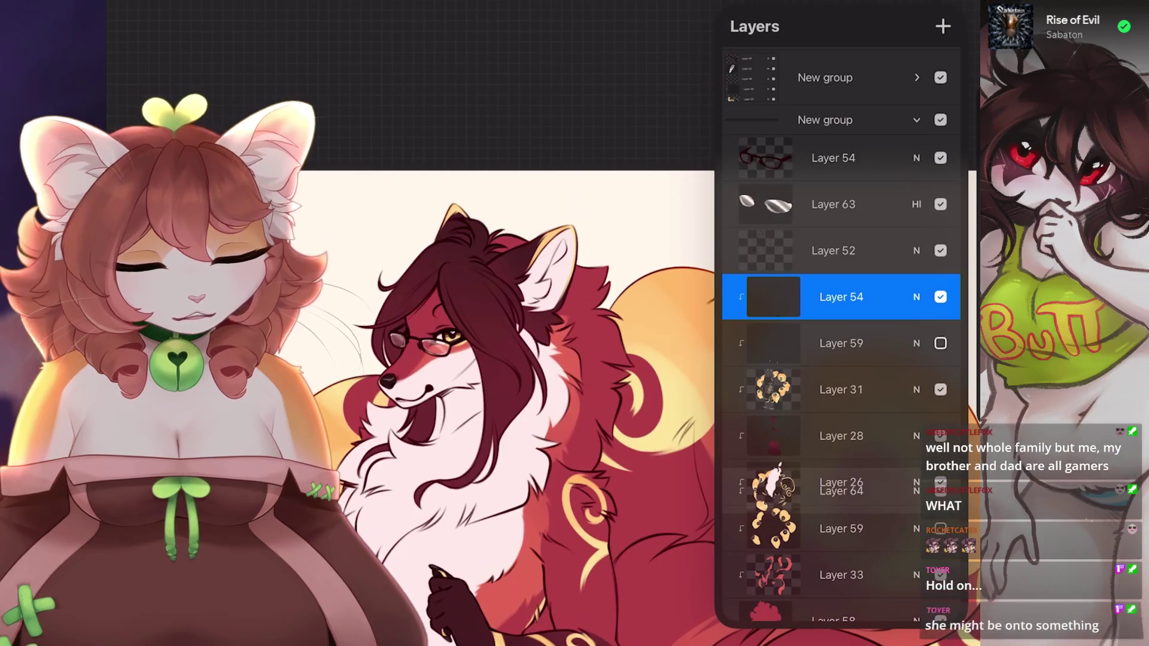
pyautogui.click(940, 343)
pyautogui.click(941, 343)
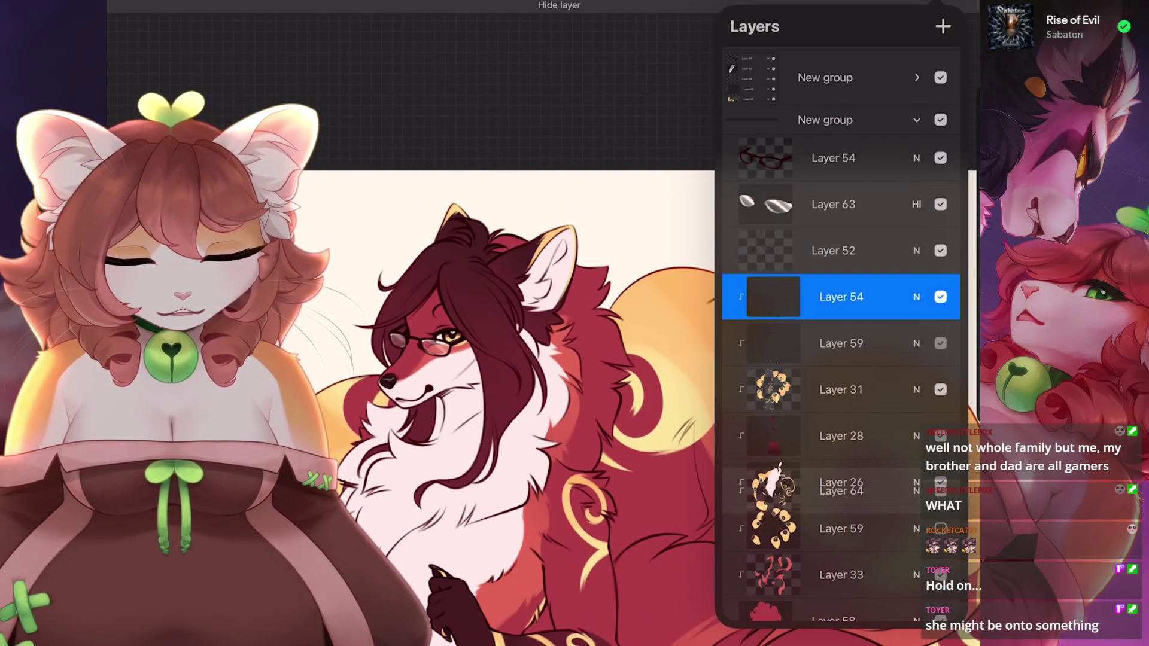
pyautogui.click(941, 343)
pyautogui.click(841, 343)
pyautogui.scroll(5, 419, 299)
pyautogui.press('b')
pyautogui.scroll(-5, 688, 251)
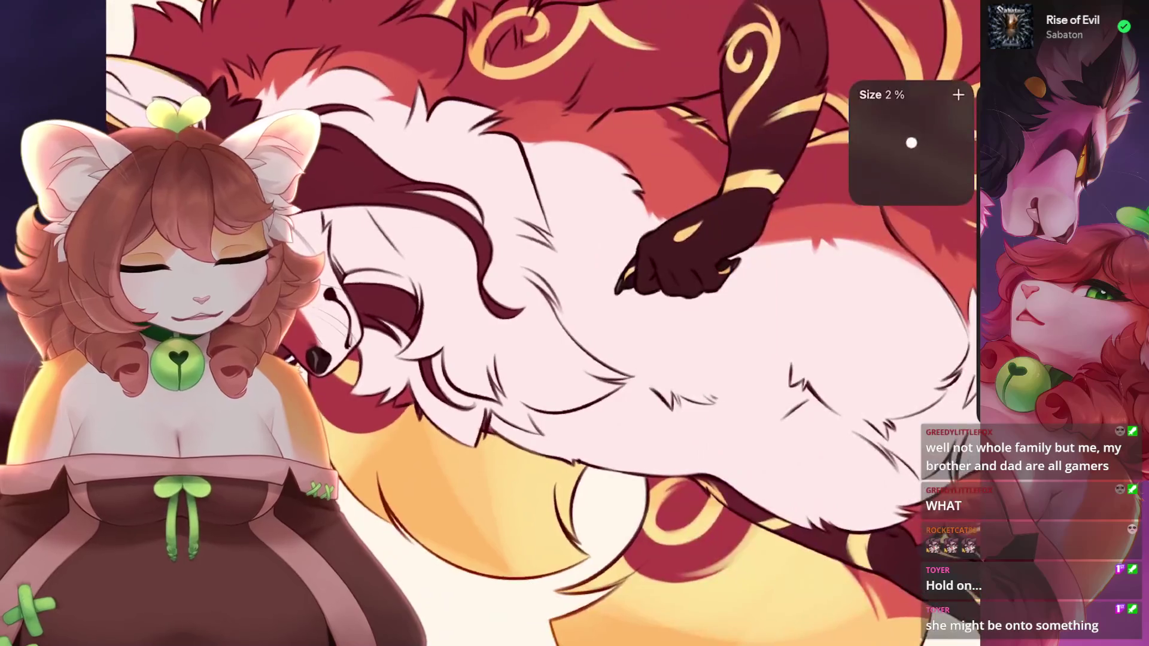
pyautogui.scroll(5, 598, 359)
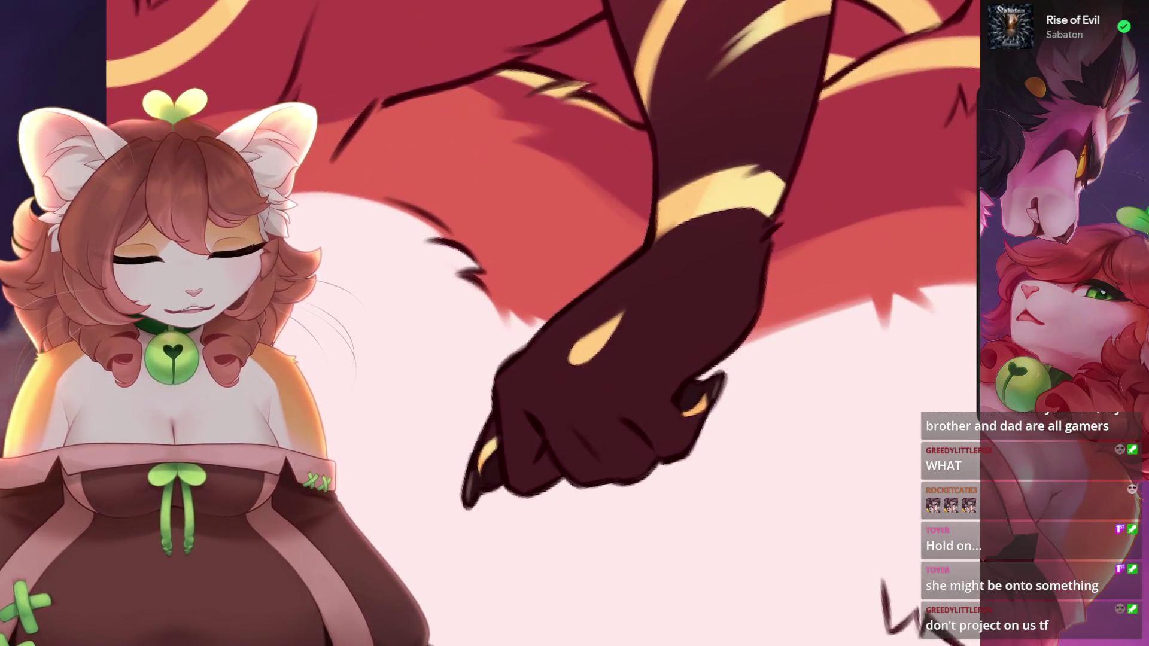
pyautogui.press('v')
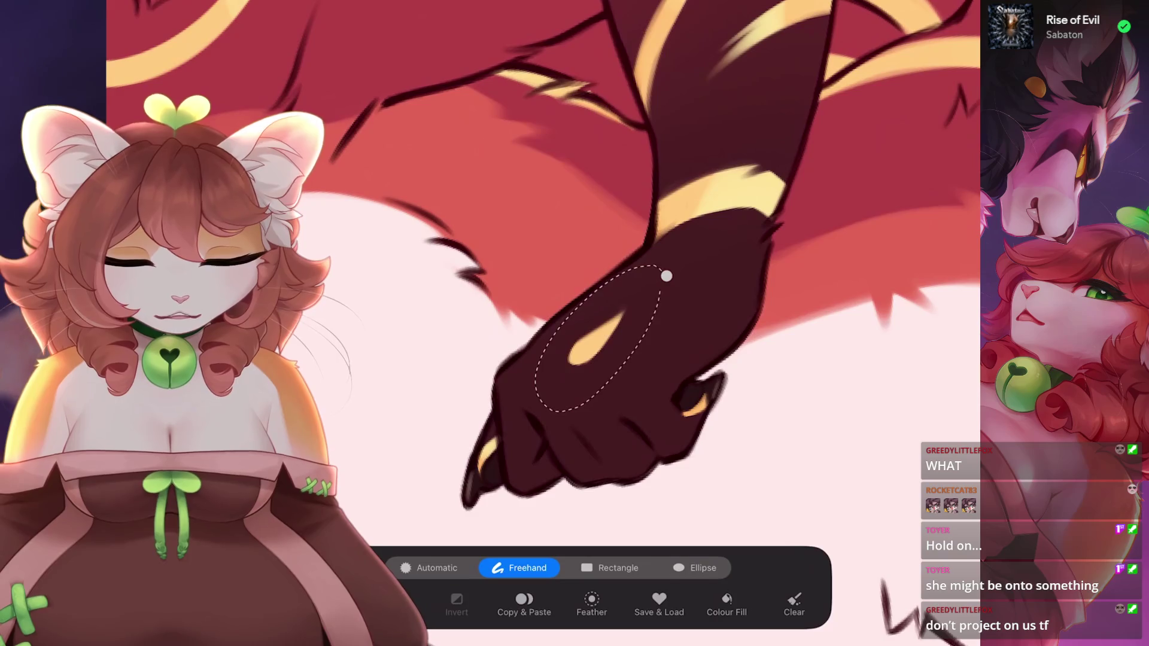
pyautogui.scroll(-2, 568, 299)
pyautogui.moveTo(569, 365); pyautogui.dragTo(575, 350)
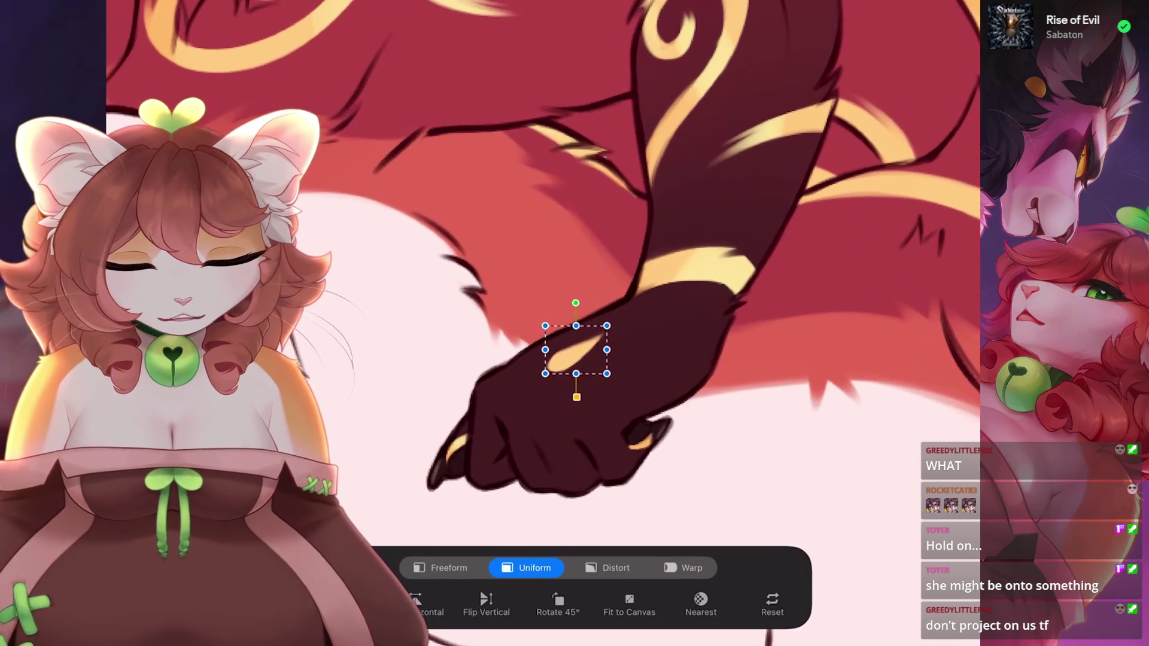
pyautogui.press('Return')
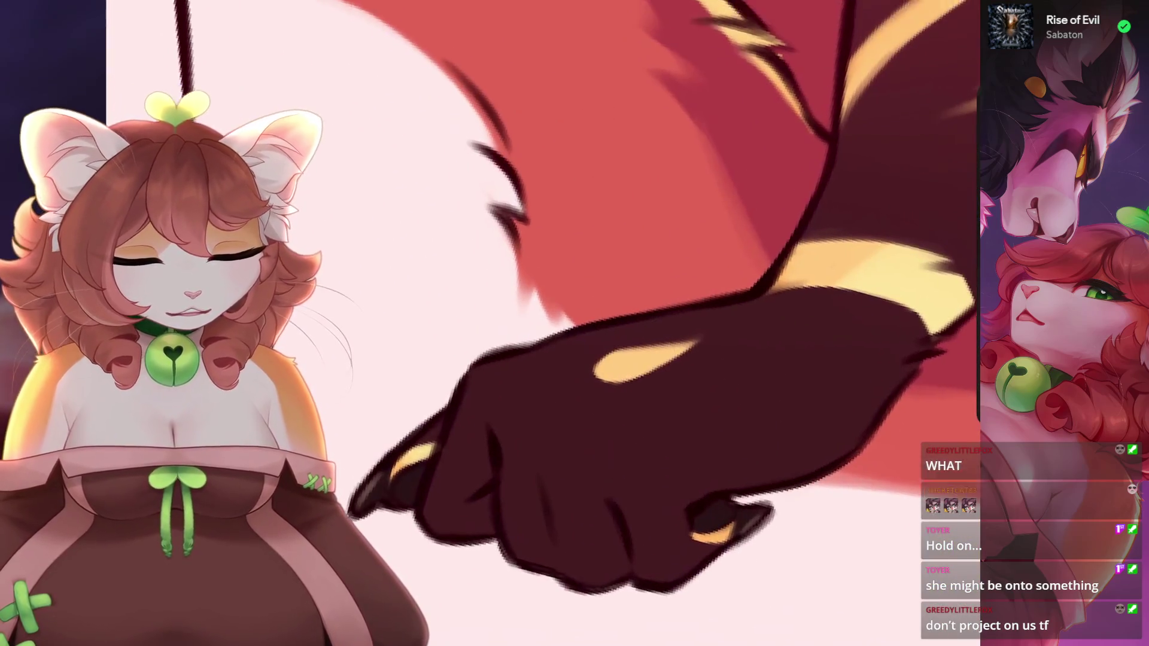
pyautogui.scroll(2, 538, 323)
pyautogui.scroll(-2, 599, 323)
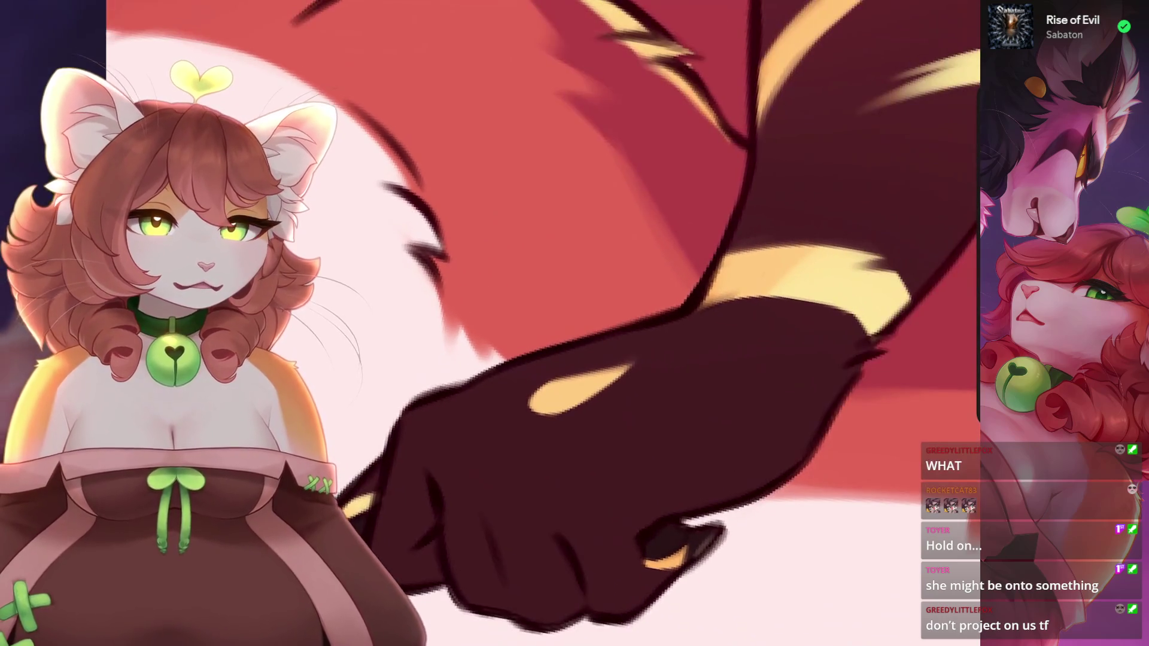
pyautogui.scroll(2, 598, 324)
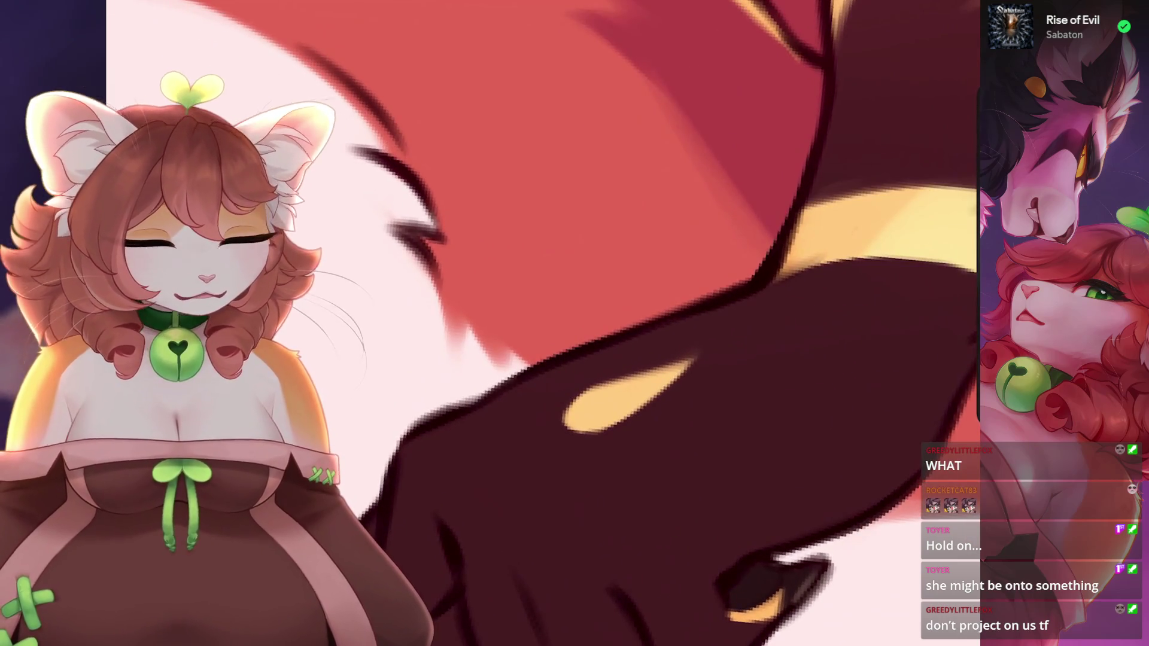
pyautogui.scroll(-1, 599, 323)
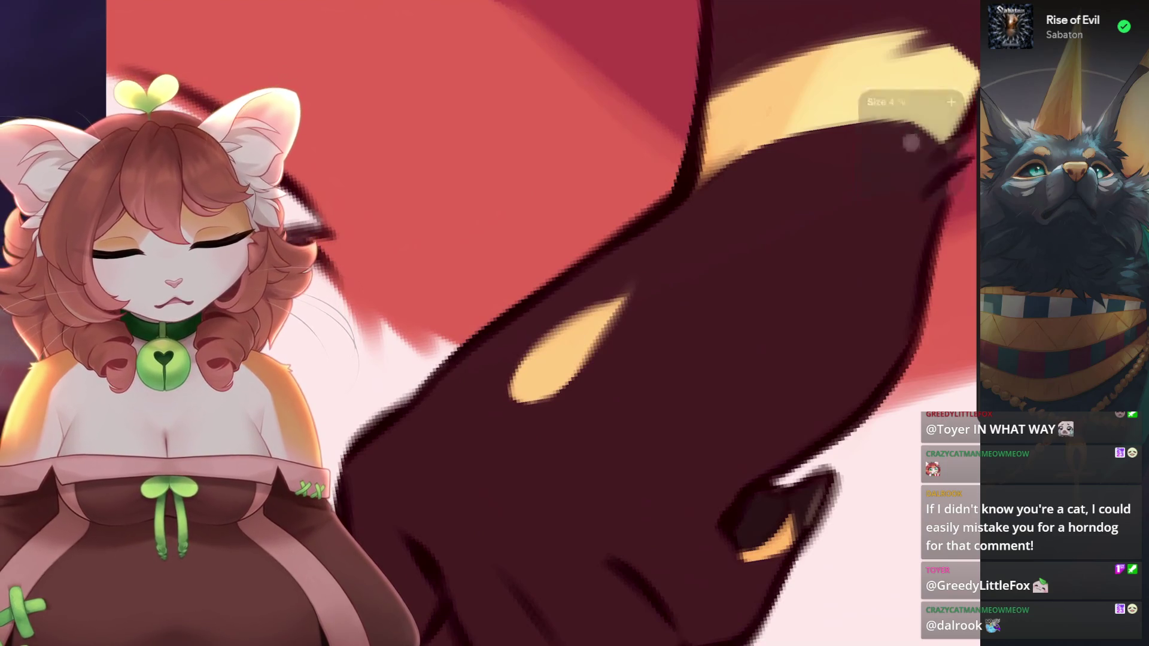
# - Doodle yellow eye marks, brows and frowning mouths for several faces on the dark limb
pyautogui.moveTo(588, 324)
pyautogui.mouseDown()
pyautogui.moveTo(619, 345)
pyautogui.moveTo(665, 314)
pyautogui.mouseUp()
pyautogui.moveTo(612, 376); pyautogui.dragTo(656, 367)
pyautogui.moveTo(530, 408); pyautogui.dragTo(556, 409)
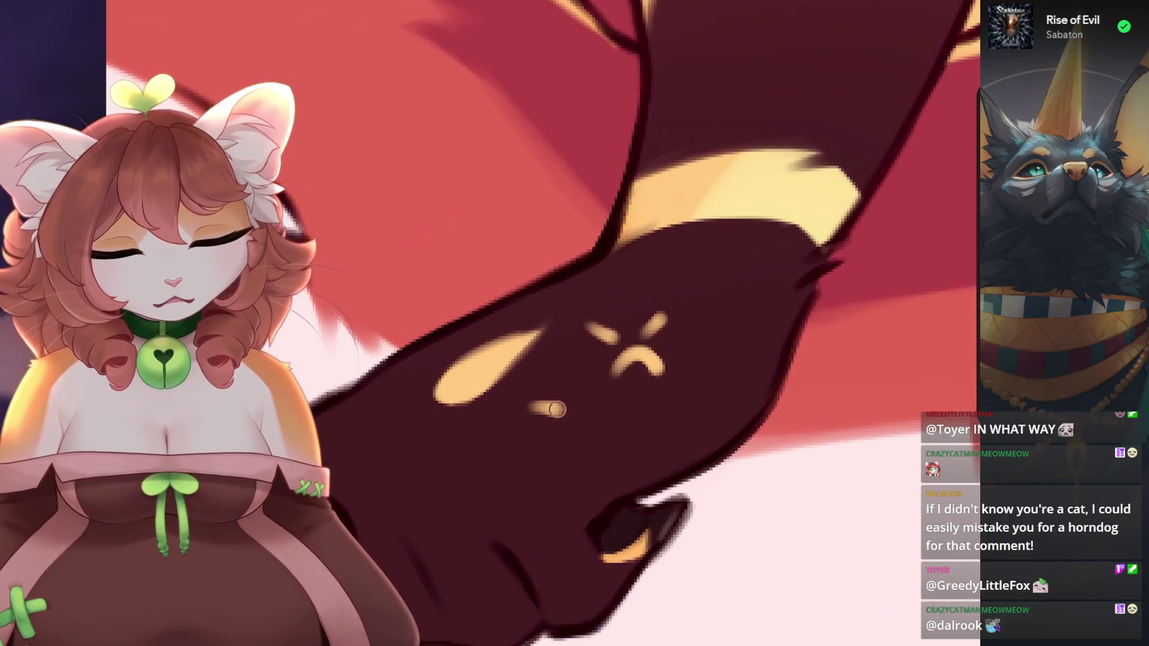
pyautogui.moveTo(583, 373); pyautogui.dragTo(573, 406)
pyautogui.moveTo(560, 460); pyautogui.dragTo(608, 434)
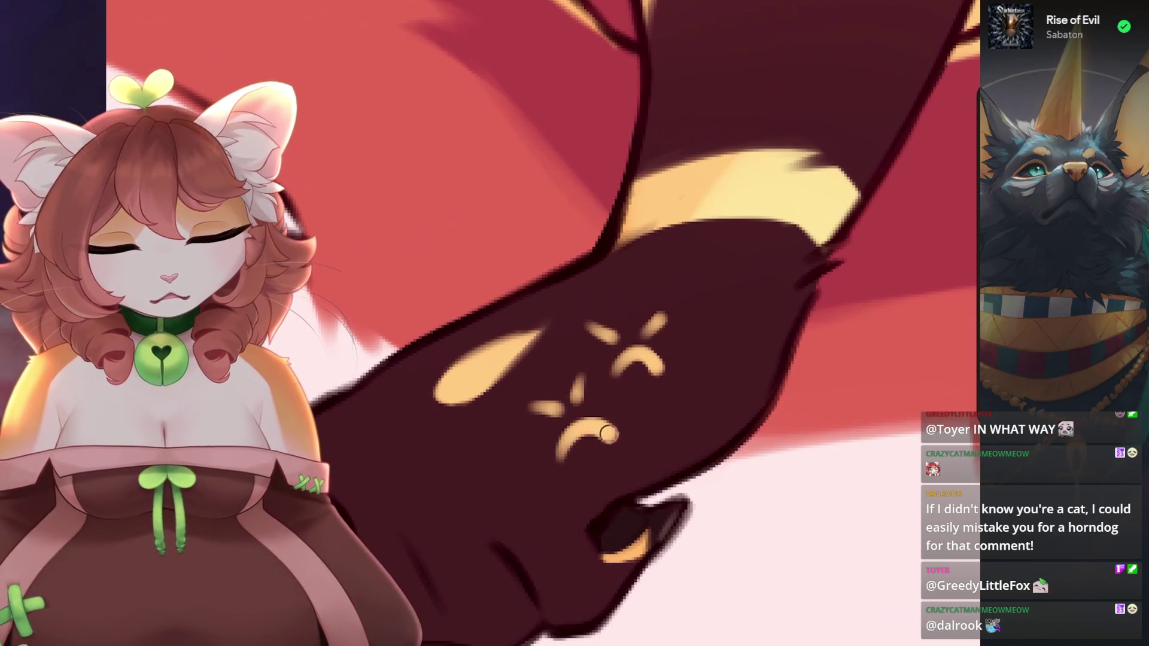
pyautogui.moveTo(395, 453)
pyautogui.mouseDown()
pyautogui.moveTo(423, 485)
pyautogui.moveTo(472, 462)
pyautogui.mouseUp()
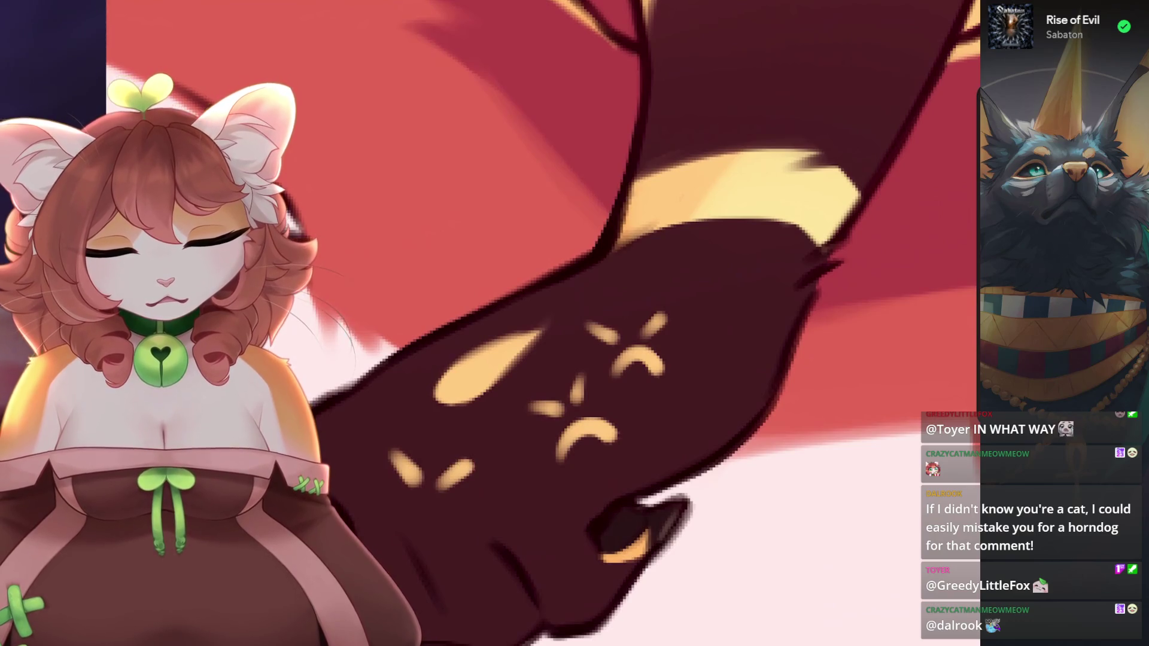
pyautogui.moveTo(396, 533); pyautogui.dragTo(467, 558)
pyautogui.press('4')
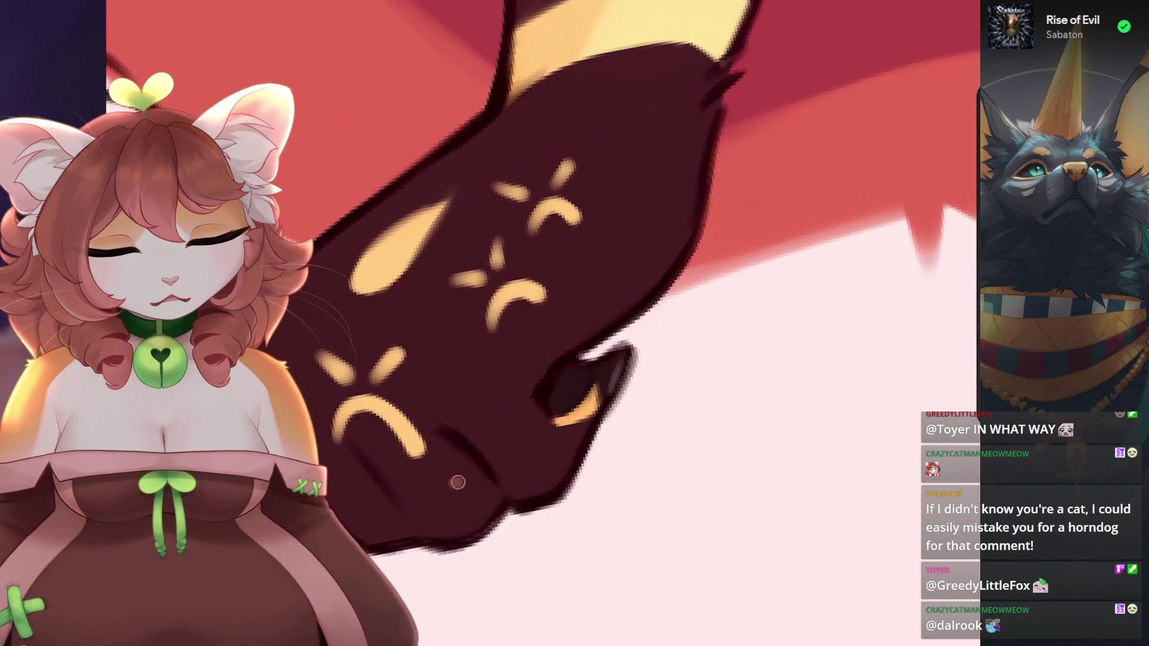
pyautogui.moveTo(469, 532); pyautogui.dragTo(550, 487)
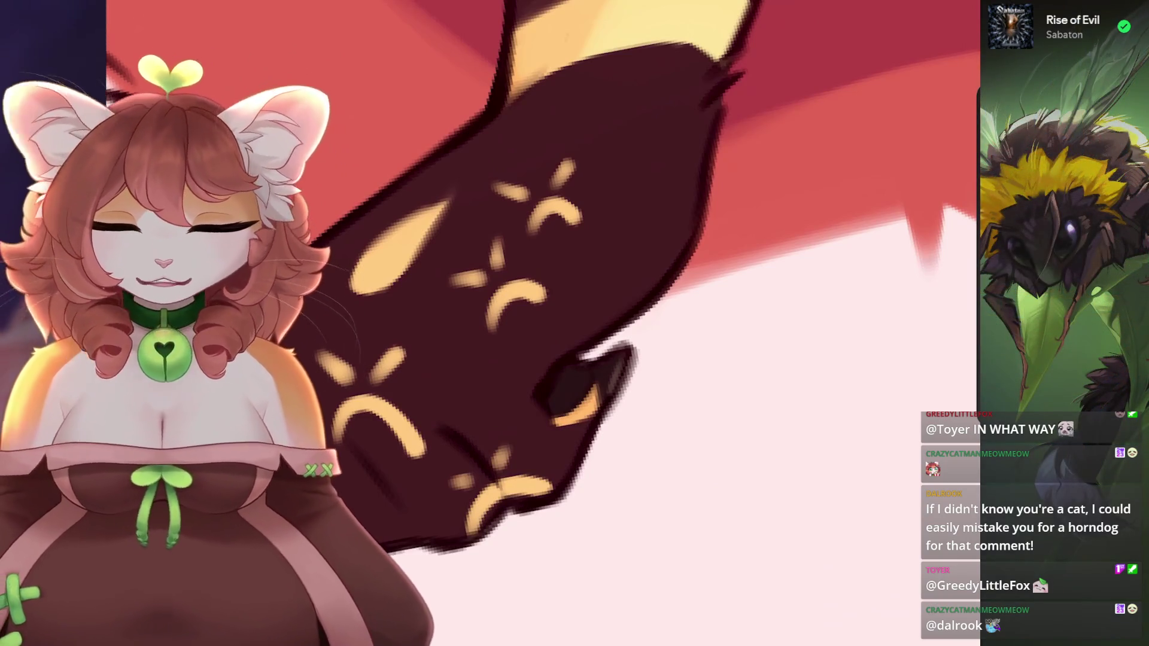
# - Circle the frowning faces with gold loops, then undo the circles
pyautogui.moveTo(584, 147)
pyautogui.mouseDown()
pyautogui.moveTo(481, 237)
pyautogui.moveTo(503, 239)
pyautogui.moveTo(563, 309)
pyautogui.moveTo(479, 245)
pyautogui.mouseUp()
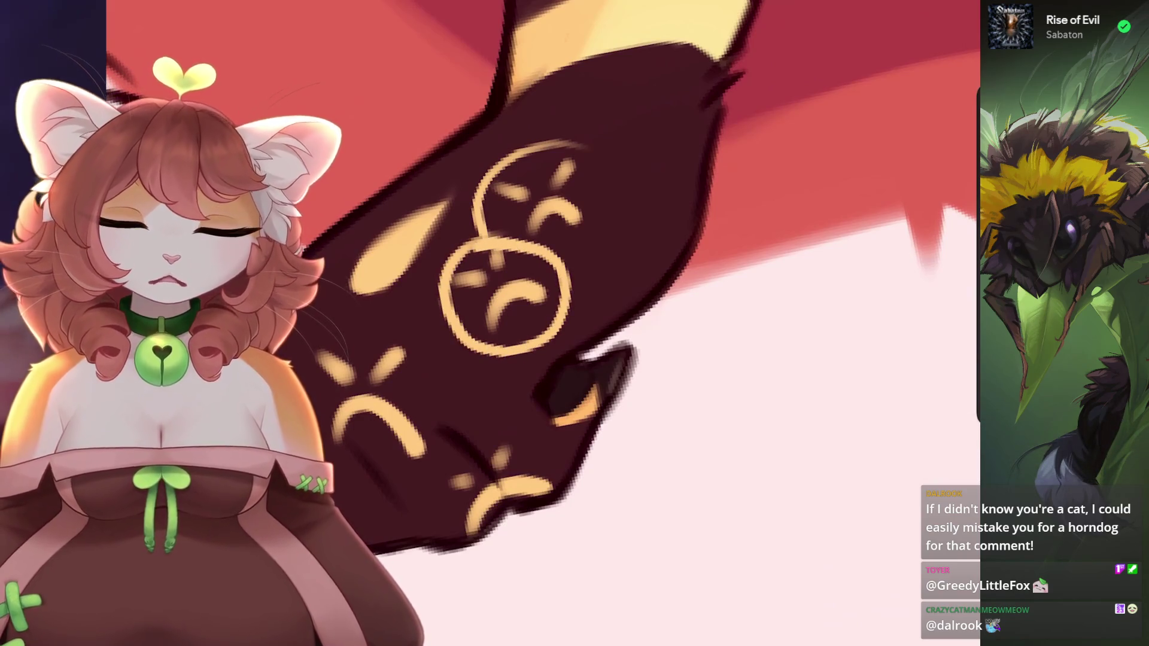
pyautogui.moveTo(372, 309)
pyautogui.mouseDown()
pyautogui.moveTo(455, 419)
pyautogui.moveTo(419, 308)
pyautogui.mouseUp()
pyautogui.moveTo(419, 514)
pyautogui.mouseDown()
pyautogui.moveTo(598, 469)
pyautogui.moveTo(587, 515)
pyautogui.mouseUp()
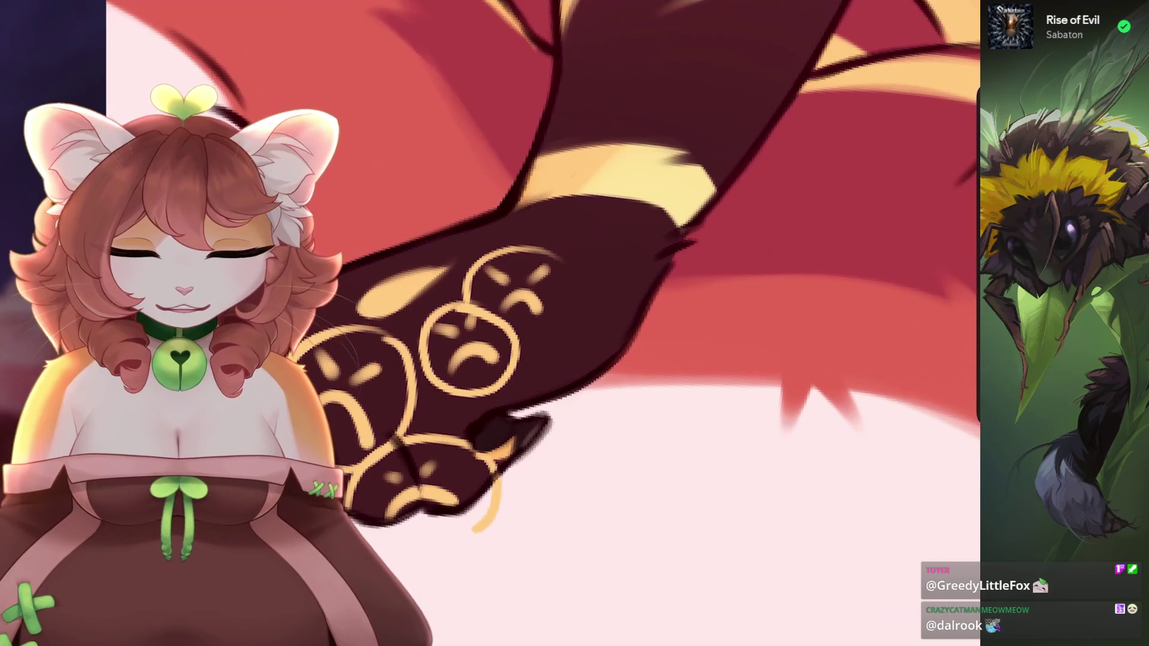
pyautogui.hotkey('ctrl', 'z')
pyautogui.hotkey('ctrl', 'z')
pyautogui.hotkey('ctrl', 'z')
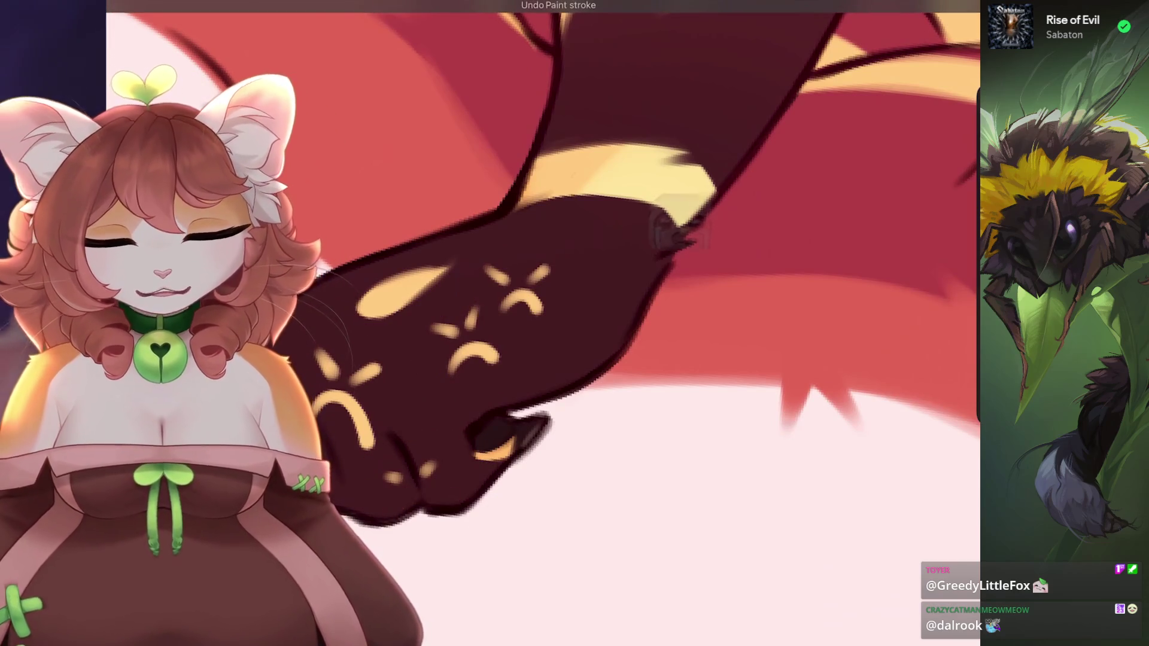
# - Undo the remaining frowning-face doodles and zoom around the arm to check
pyautogui.hotkey('ctrl', 'z')
pyautogui.hotkey('ctrl', 'z')
pyautogui.hotkey('ctrl', 'z')
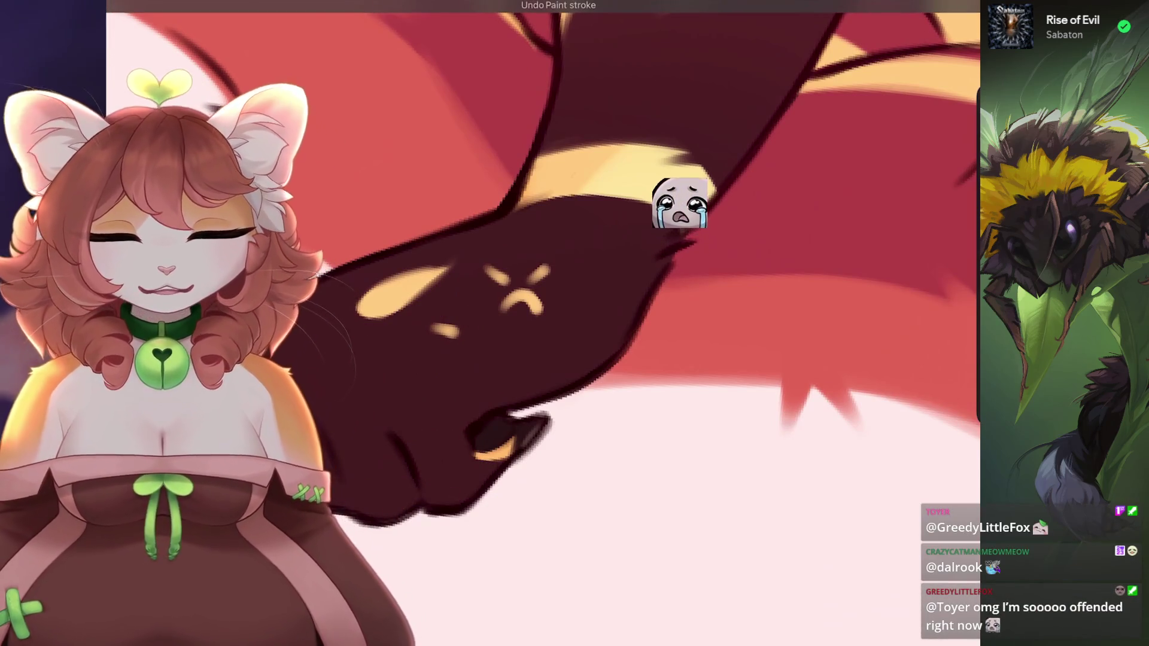
pyautogui.scroll(5, 472, 266)
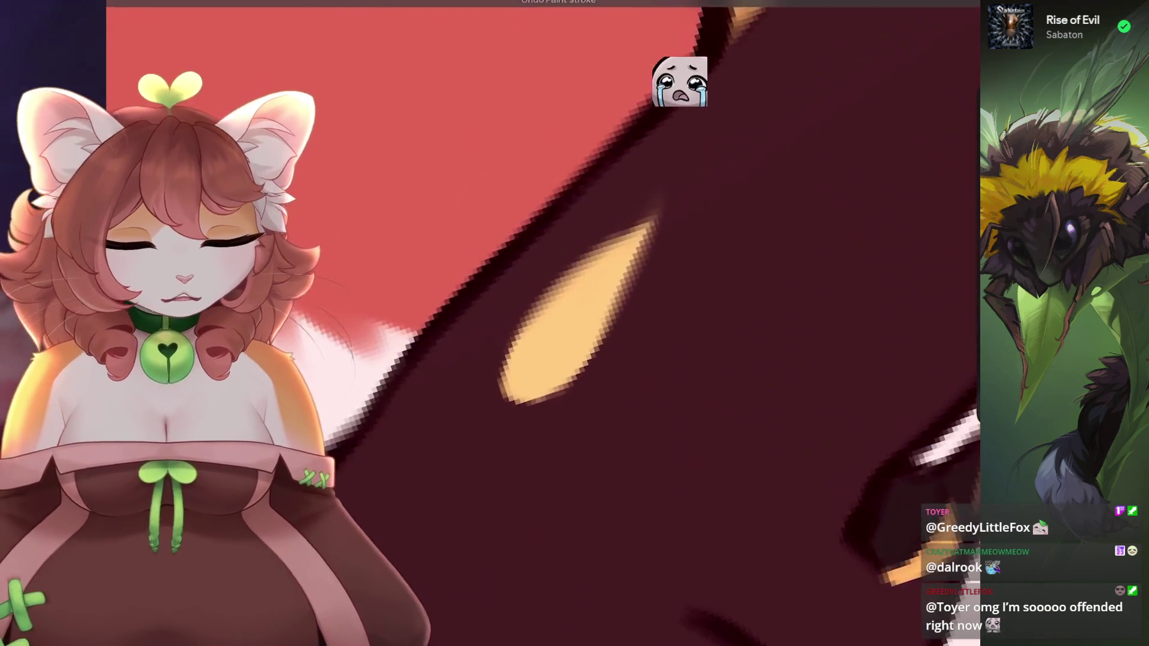
pyautogui.scroll(-5, 580, 295)
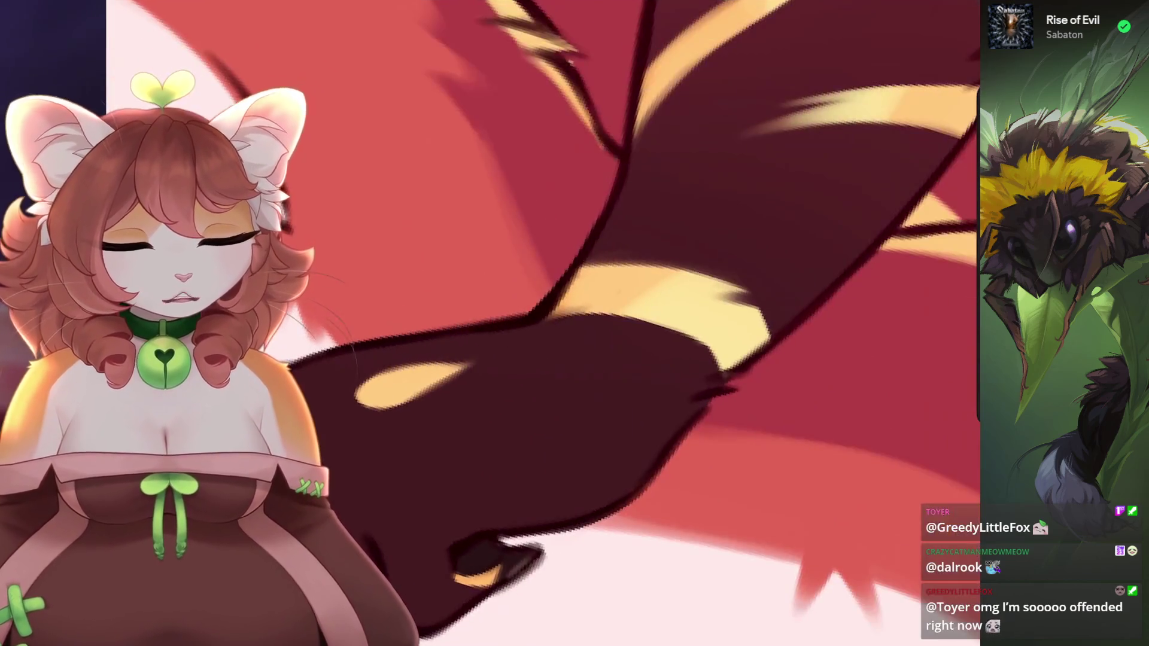
pyautogui.scroll(5, 299, 347)
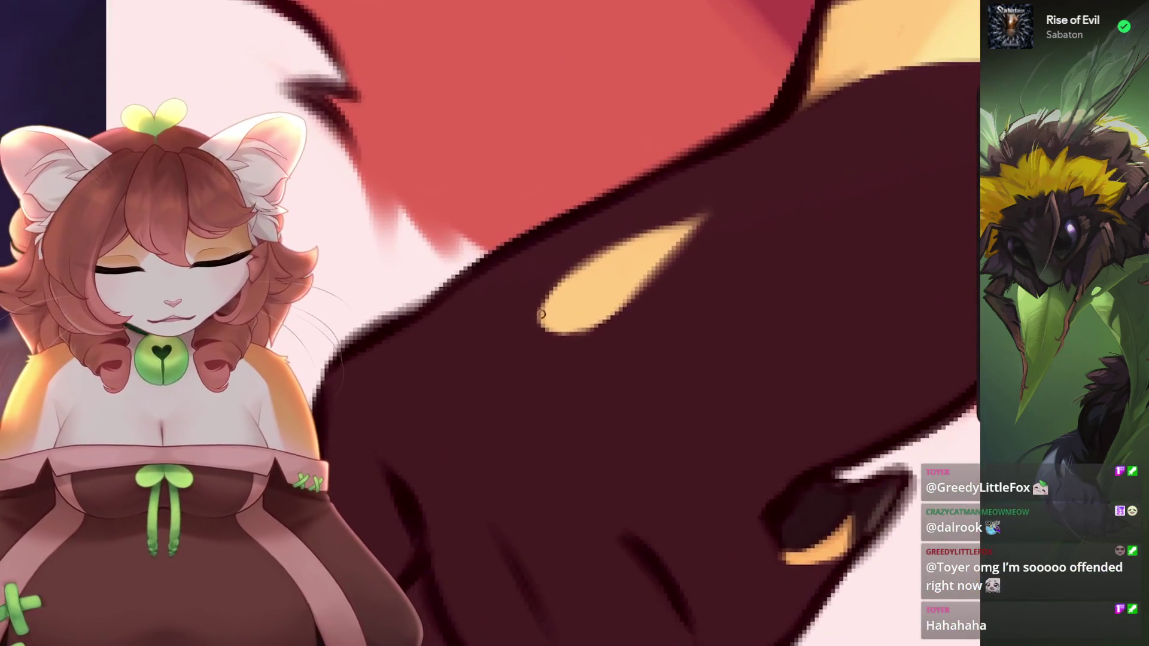
pyautogui.scroll(-5, 335, 347)
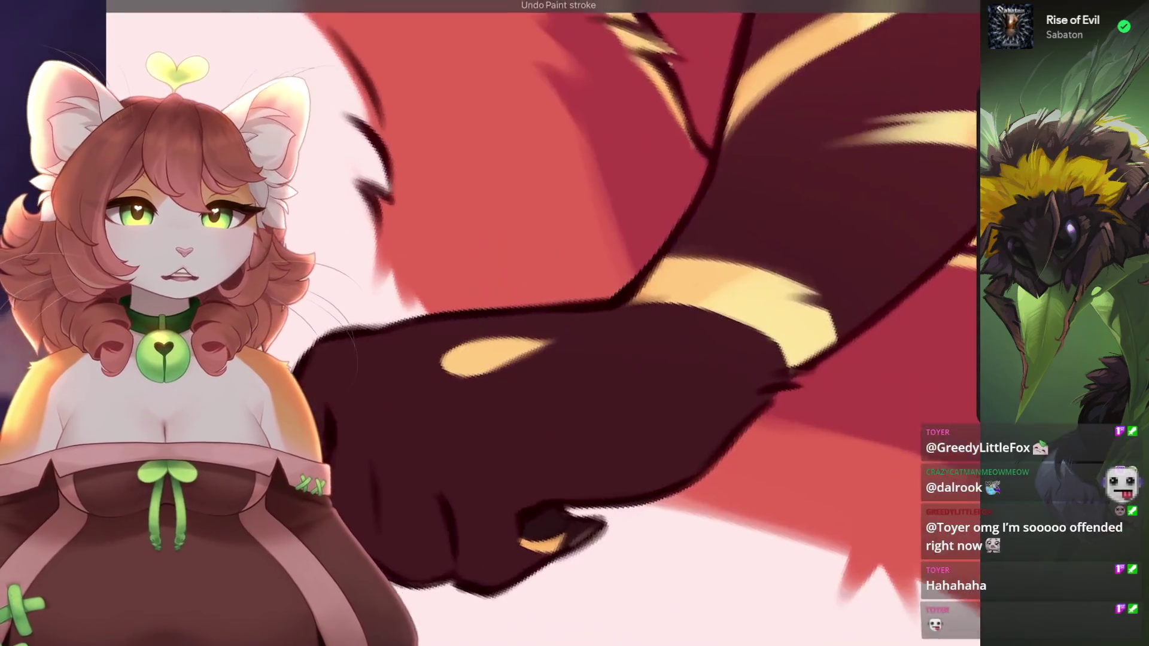
pyautogui.scroll(3, 335, 336)
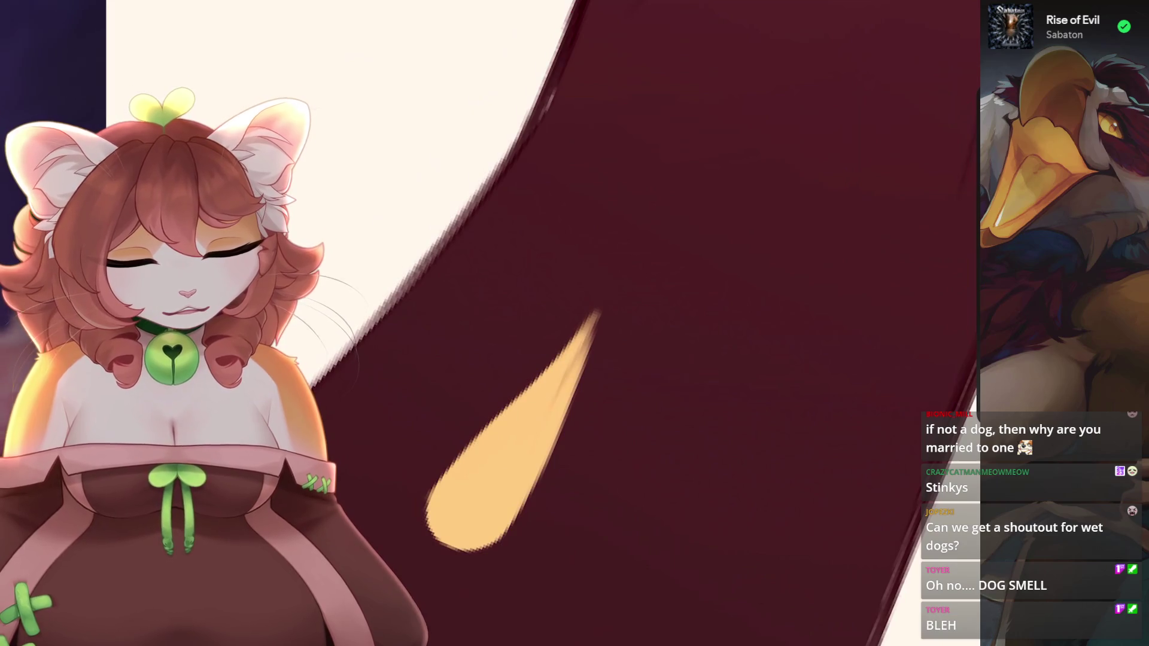
# - Paint dark red over the yellow streak's upper tip, undoing test strokes
pyautogui.moveTo(526, 391); pyautogui.dragTo(461, 461)
pyautogui.hotkey('ctrl', 'z')
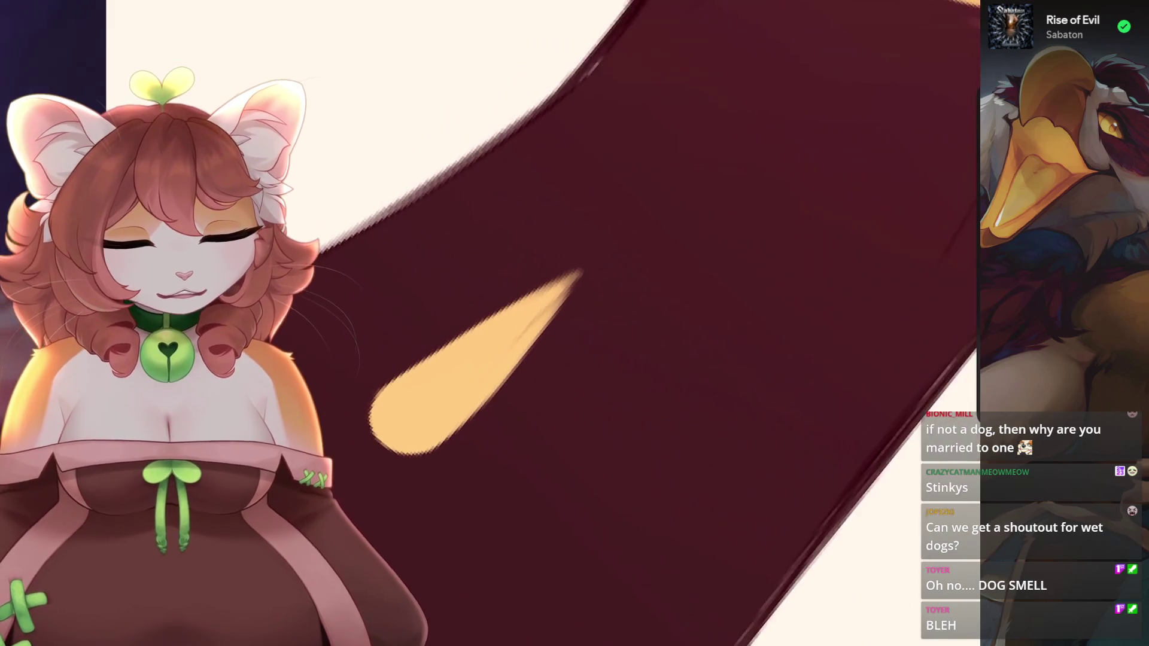
pyautogui.moveTo(581, 272); pyautogui.dragTo(473, 412)
pyautogui.moveTo(593, 239); pyautogui.dragTo(428, 452)
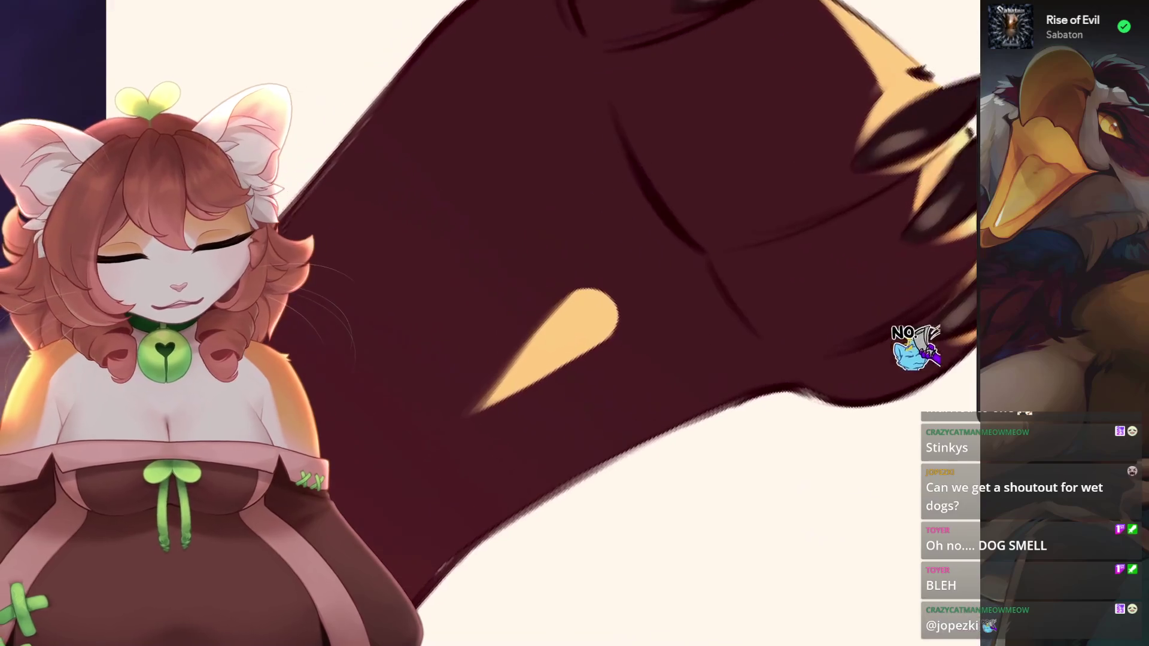
pyautogui.hotkey('ctrl', 'z')
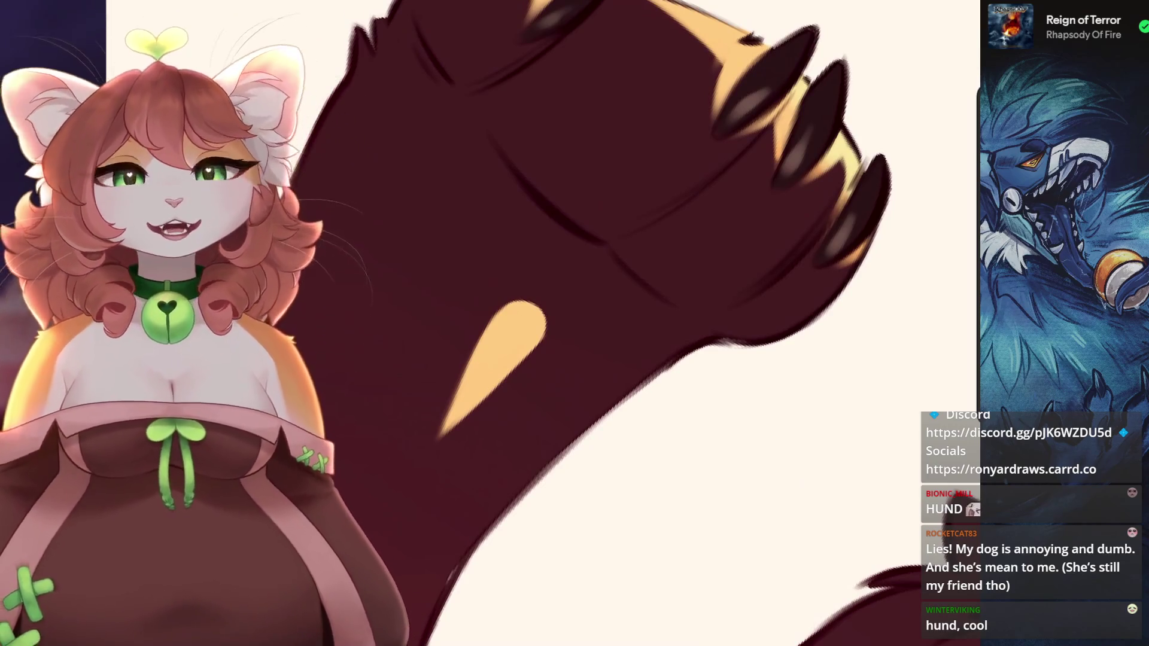
# - Zoom out to see the whole paw and shrink the brush to 6%
pyautogui.hotkey('ctrl', '-')
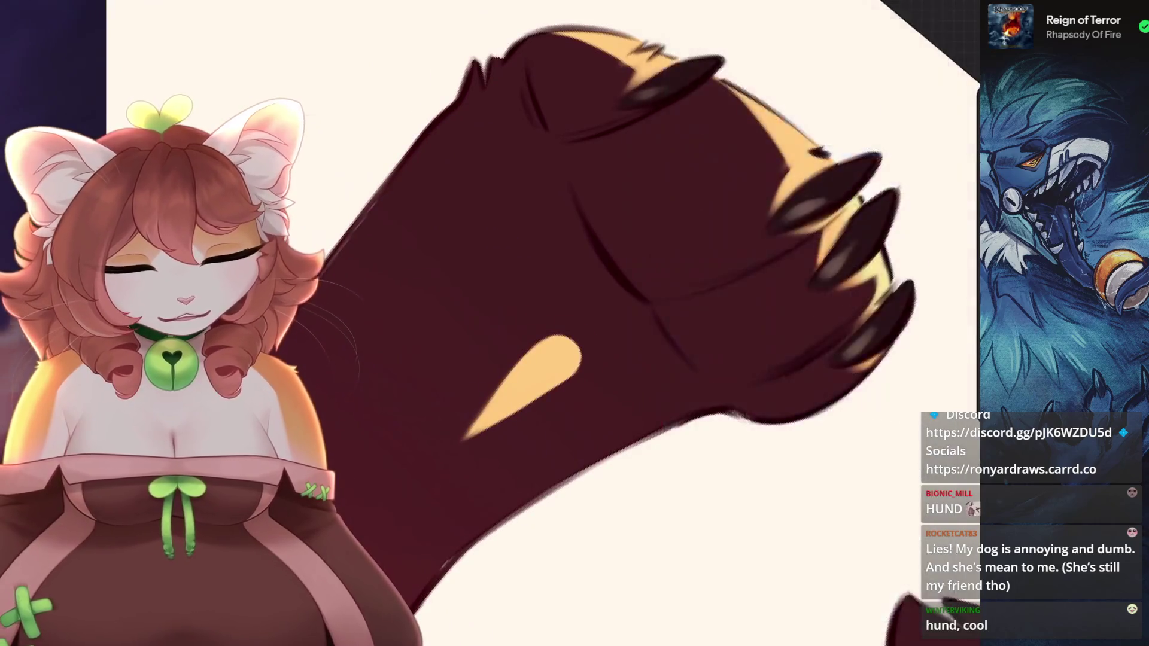
pyautogui.scroll(5, 538, 324)
pyautogui.press('[')
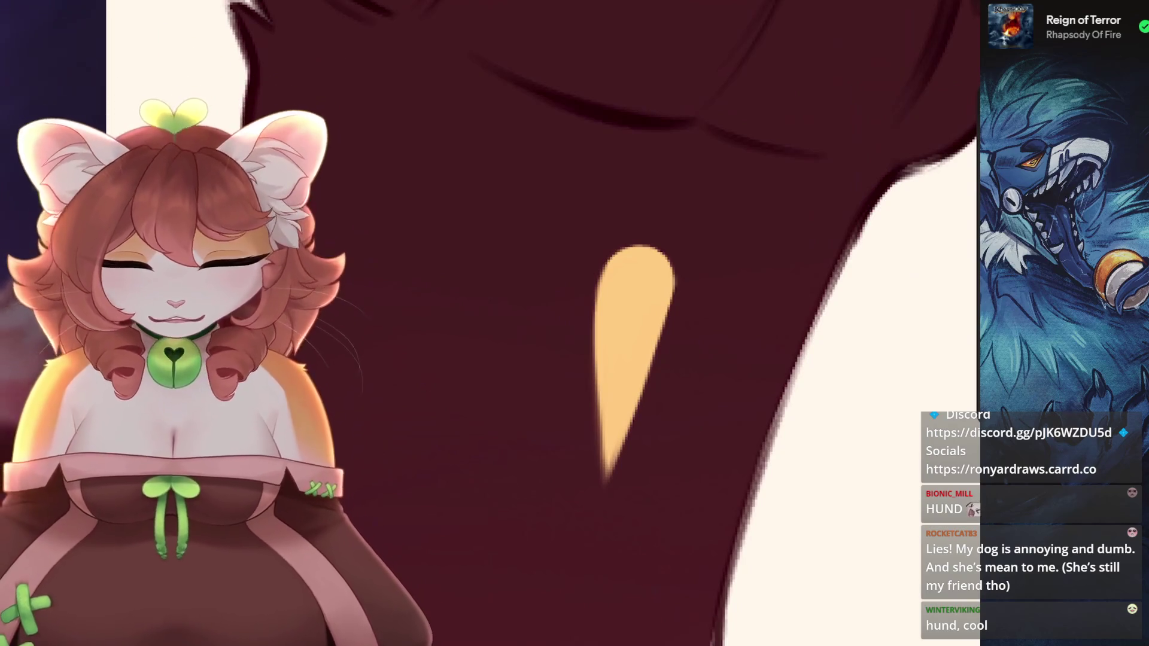
pyautogui.scroll(1, 637, 261)
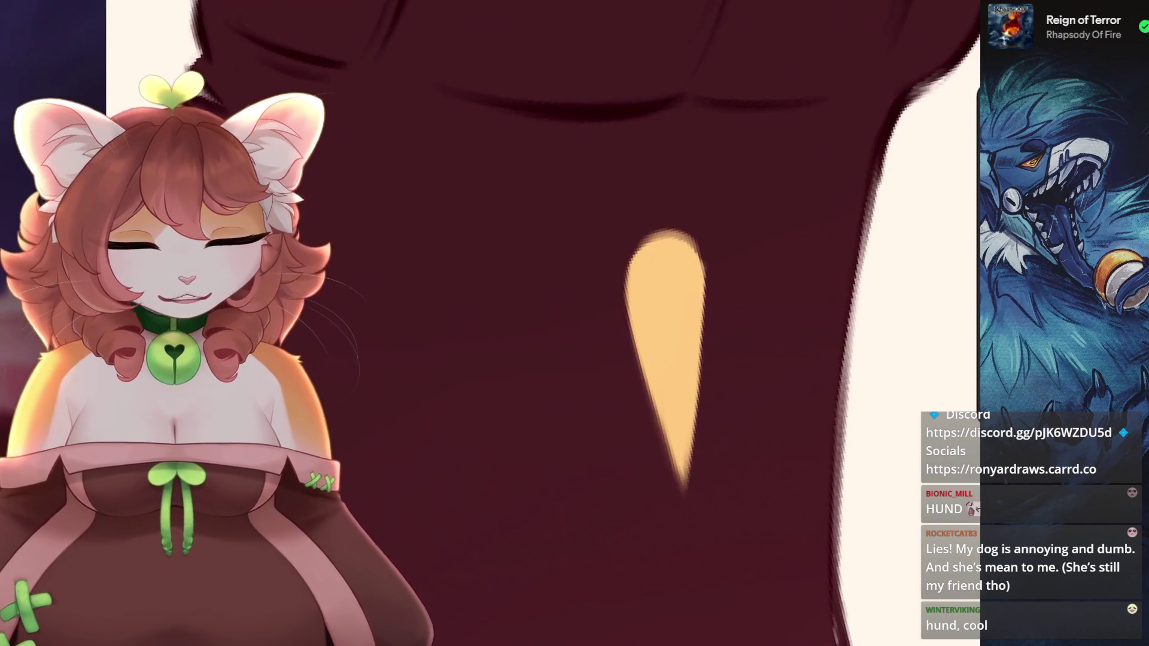
pyautogui.scroll(-10, 539, 323)
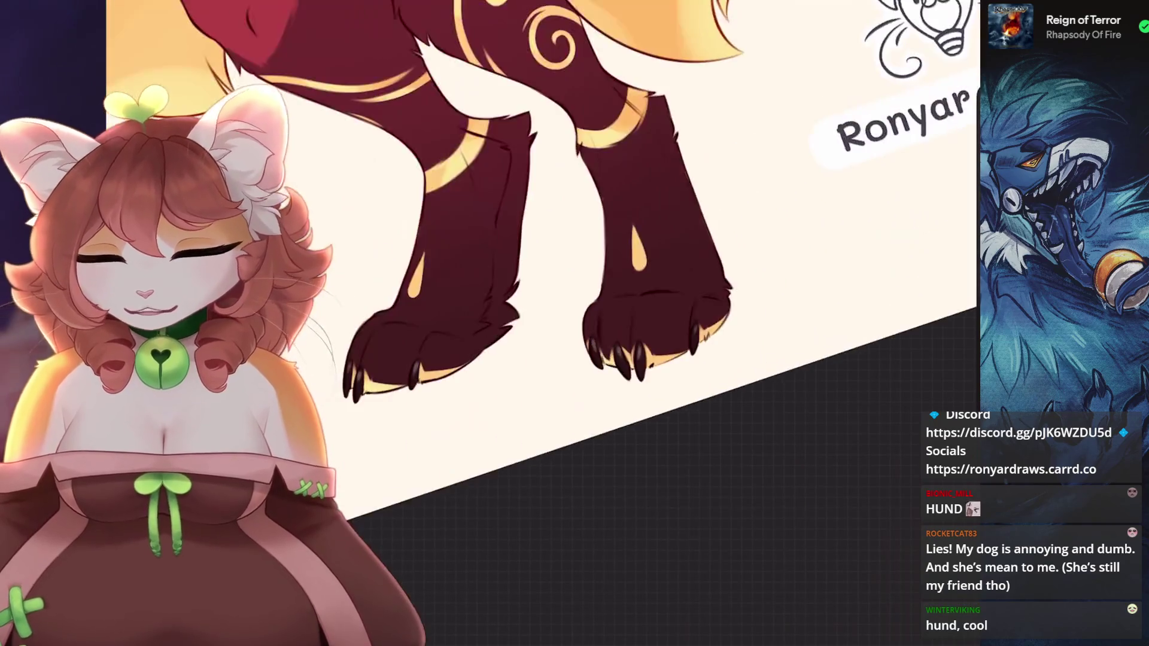
# - Trim the streak's right and left edges with maroon, then undo those strokes
pyautogui.scroll(10, 539, 323)
pyautogui.moveTo(657, 302); pyautogui.dragTo(649, 416)
pyautogui.moveTo(648, 322); pyautogui.dragTo(598, 446)
pyautogui.scroll(-5, 551, 505)
pyautogui.scroll(5, 538, 323)
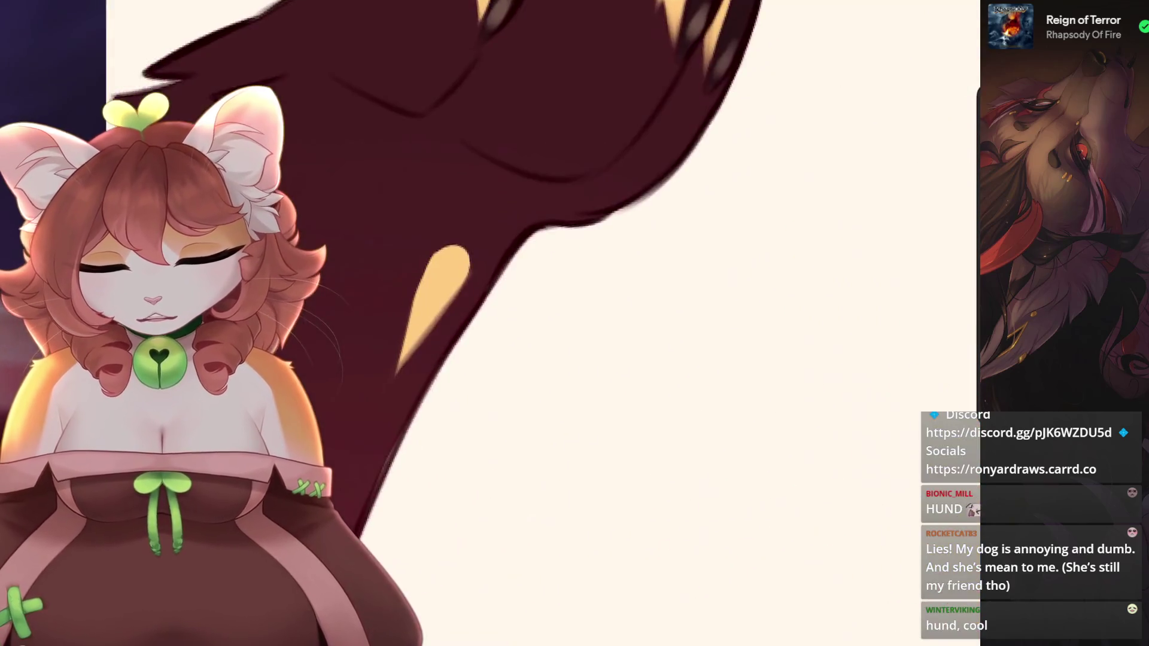
pyautogui.hotkey('ctrl', 'z')
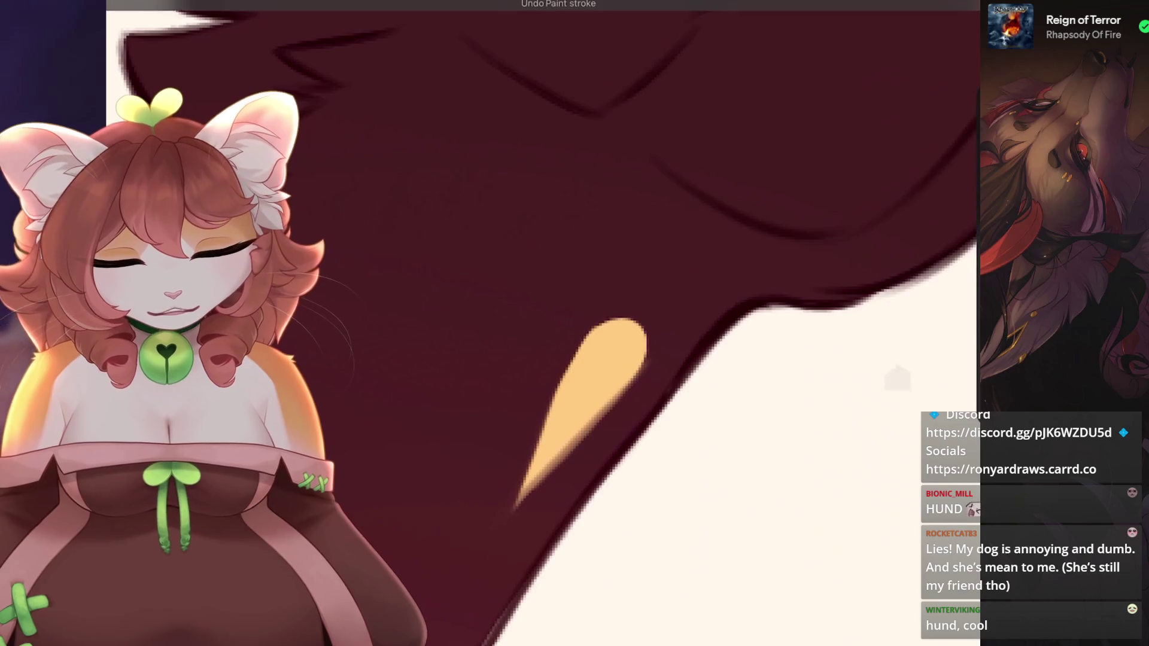
pyautogui.hotkey('ctrl', 'z')
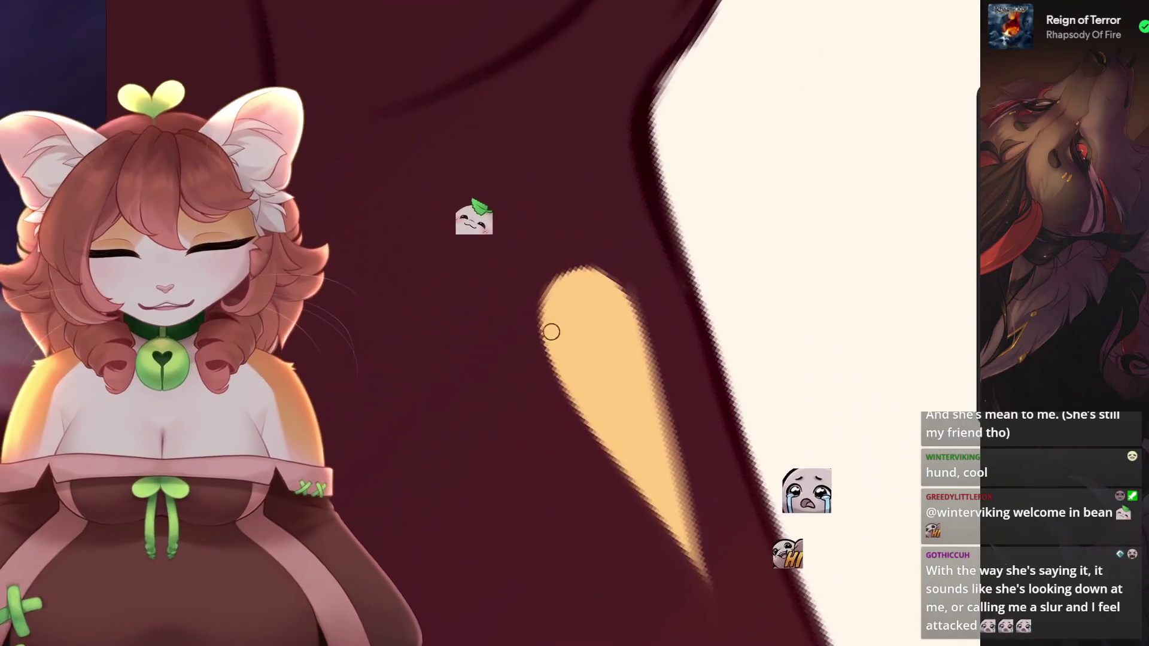
pyautogui.hotkey('ctrl', 'z')
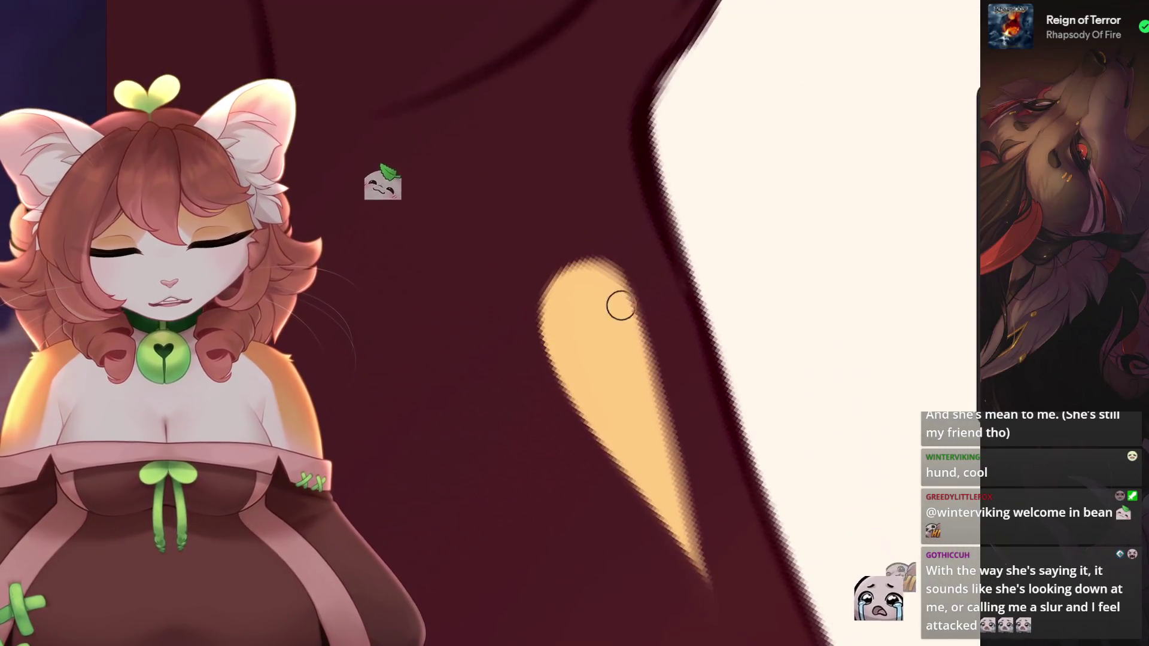
# - Darken the streak's upper end and left edge, then reduce the brush size
pyautogui.scroll(-3, 619, 306)
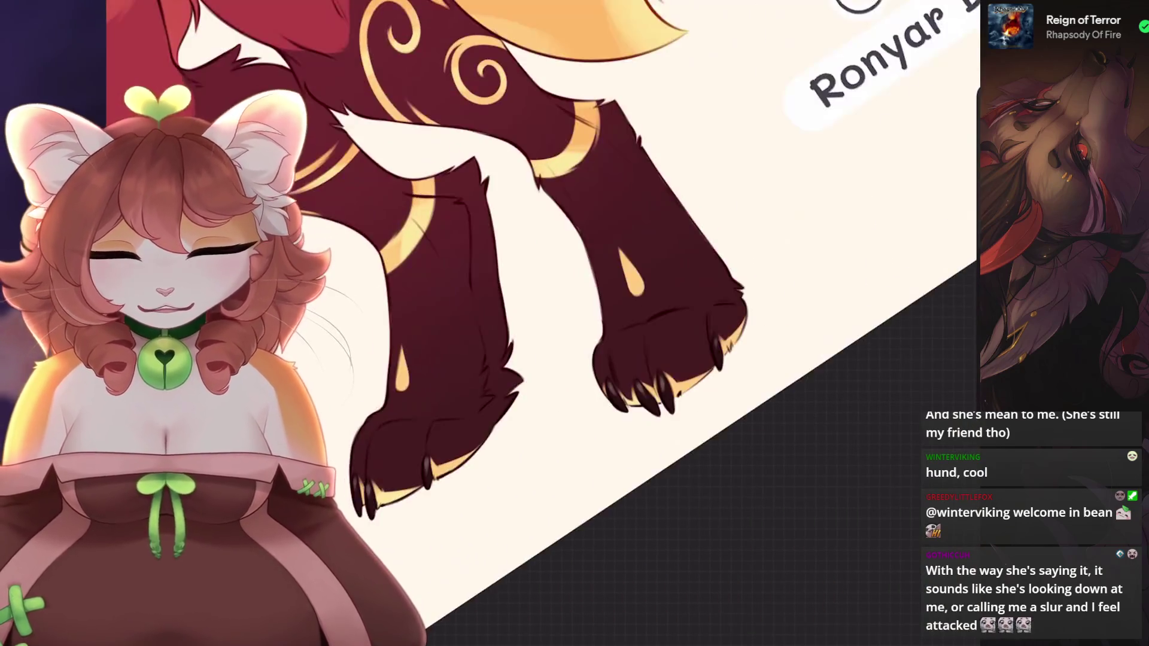
pyautogui.scroll(5, 659, 335)
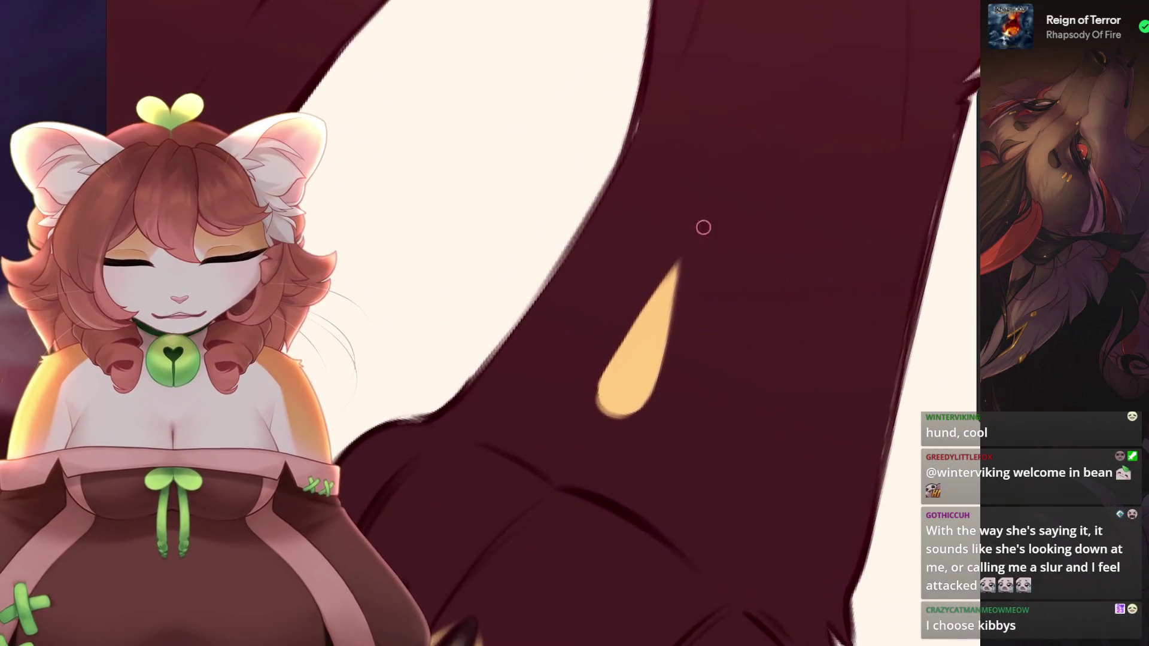
pyautogui.moveTo(676, 266)
pyautogui.mouseDown()
pyautogui.moveTo(580, 371)
pyautogui.moveTo(605, 368)
pyautogui.mouseUp()
pyautogui.press('[')
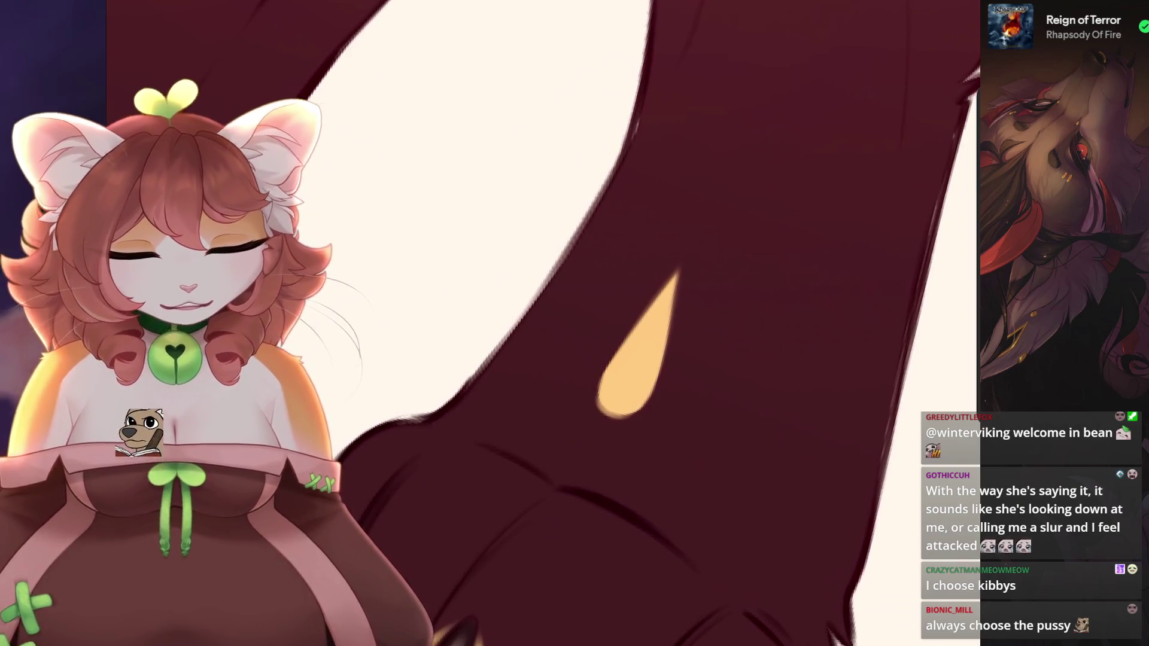
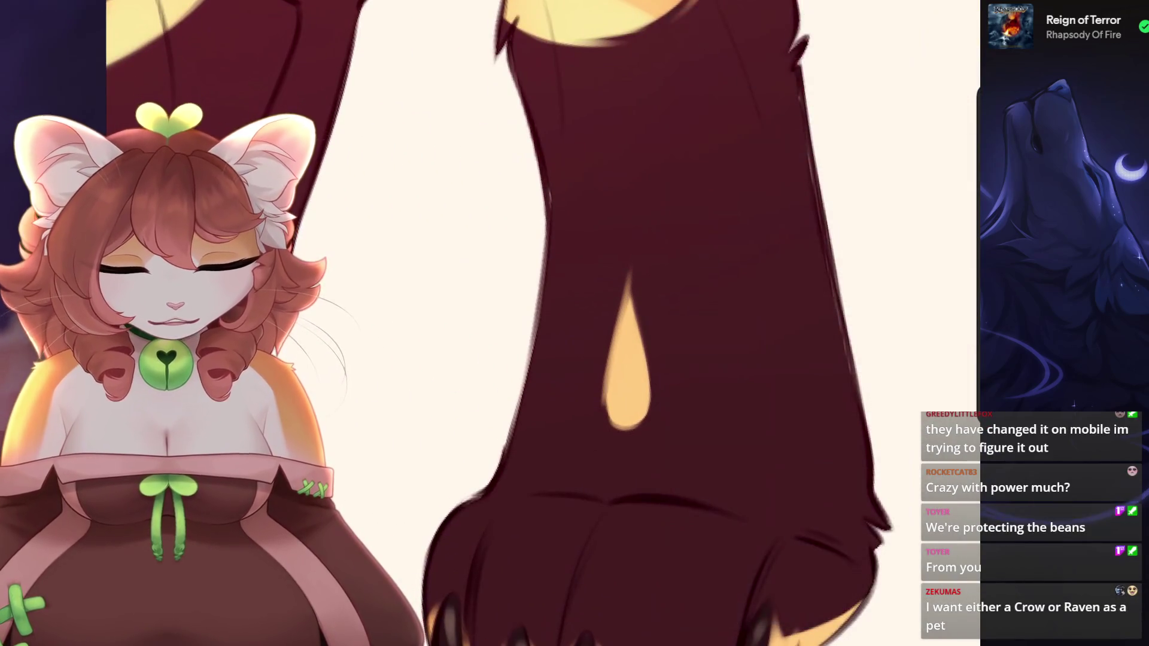
# - Undo the last stroke on the dark paw and zoom out slightly
pyautogui.hotkey('ctrl', 'z')
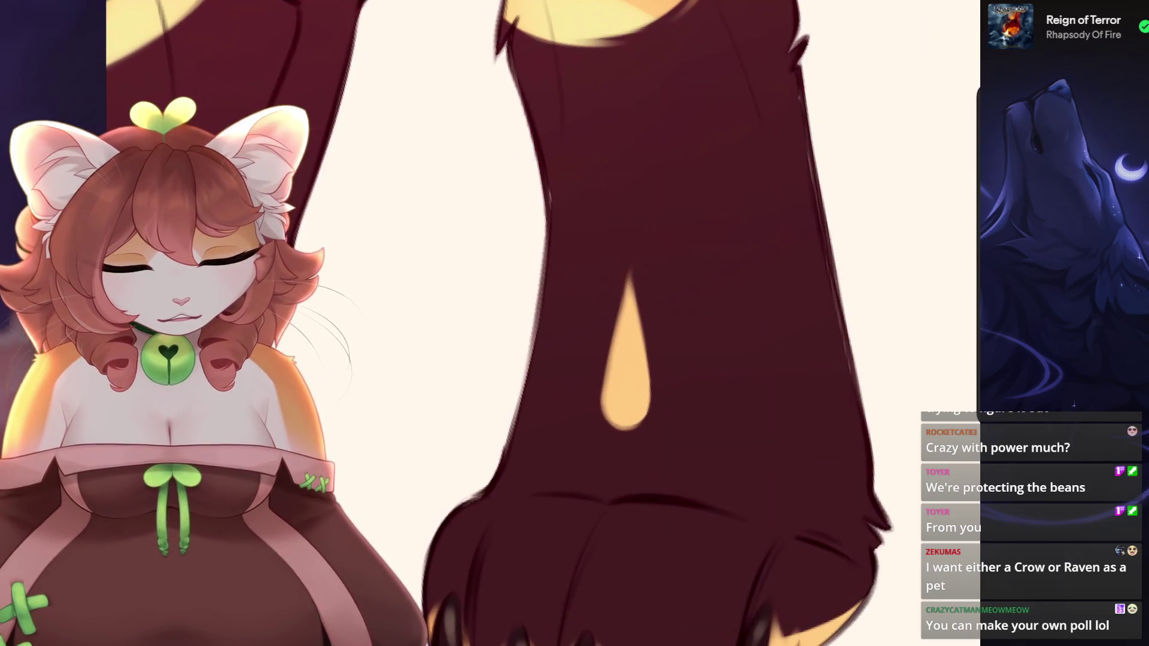
pyautogui.scroll(-2, 539, 323)
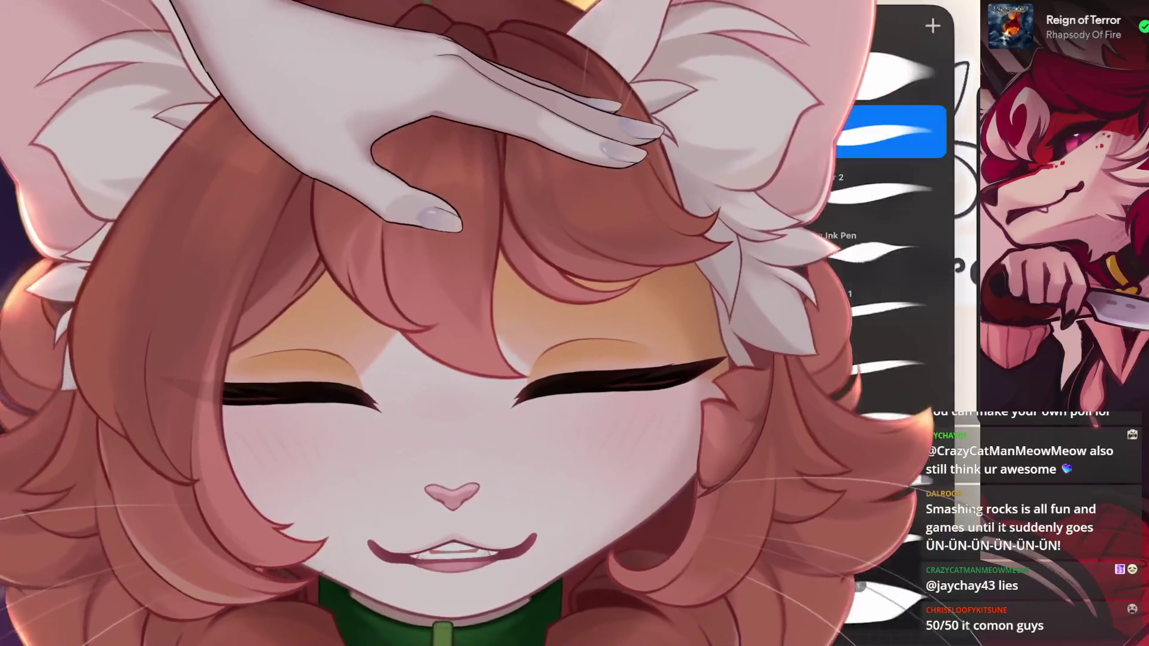
# - Undo the previous stroke and draw a curled-up yellow cat outline on the paw
pyautogui.hotkey('ctrl', 'z')
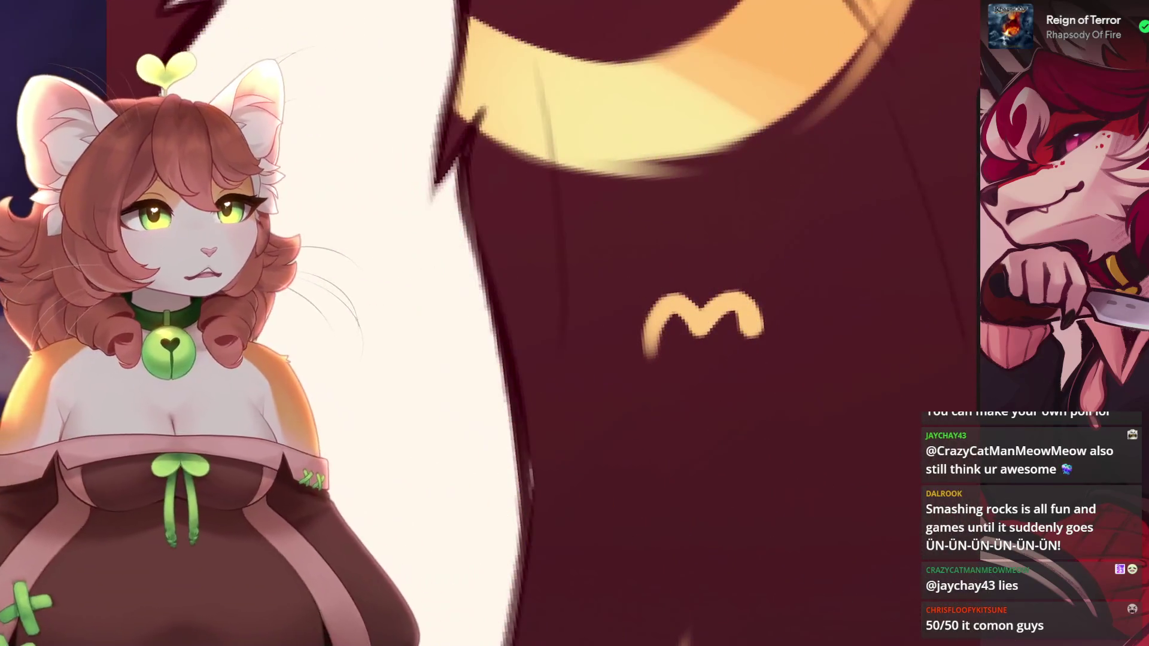
pyautogui.moveTo(650, 354); pyautogui.dragTo(659, 428)
pyautogui.moveTo(759, 337); pyautogui.dragTo(721, 426)
pyautogui.moveTo(629, 292)
pyautogui.mouseDown()
pyautogui.moveTo(651, 263)
pyautogui.moveTo(778, 416)
pyautogui.moveTo(715, 359)
pyautogui.moveTo(769, 383)
pyautogui.mouseUp()
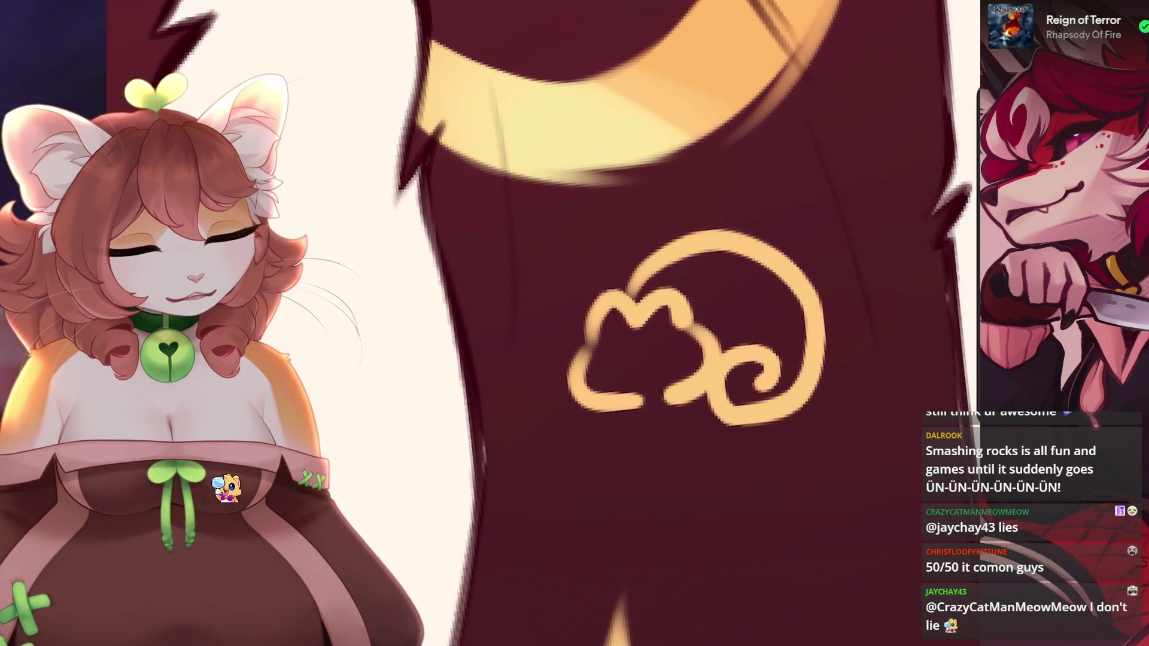
pyautogui.moveTo(596, 419)
pyautogui.mouseDown()
pyautogui.moveTo(653, 426)
pyautogui.moveTo(709, 407)
pyautogui.mouseUp()
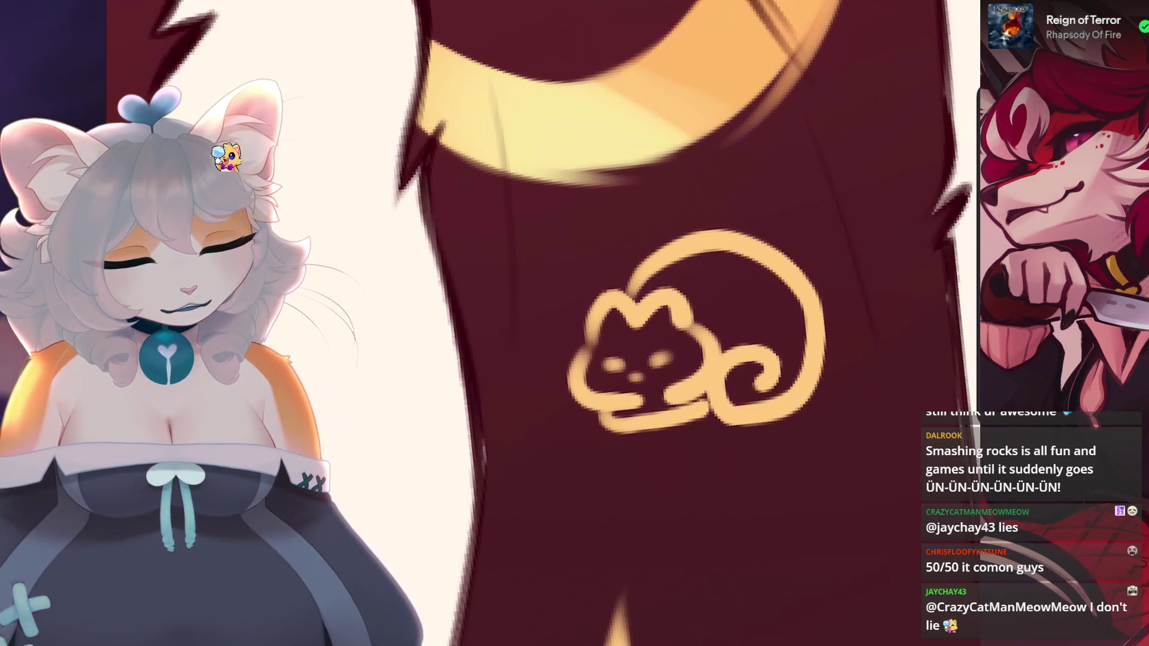
pyautogui.scroll(-3, 658, 323)
pyautogui.scroll(1, 569, 270)
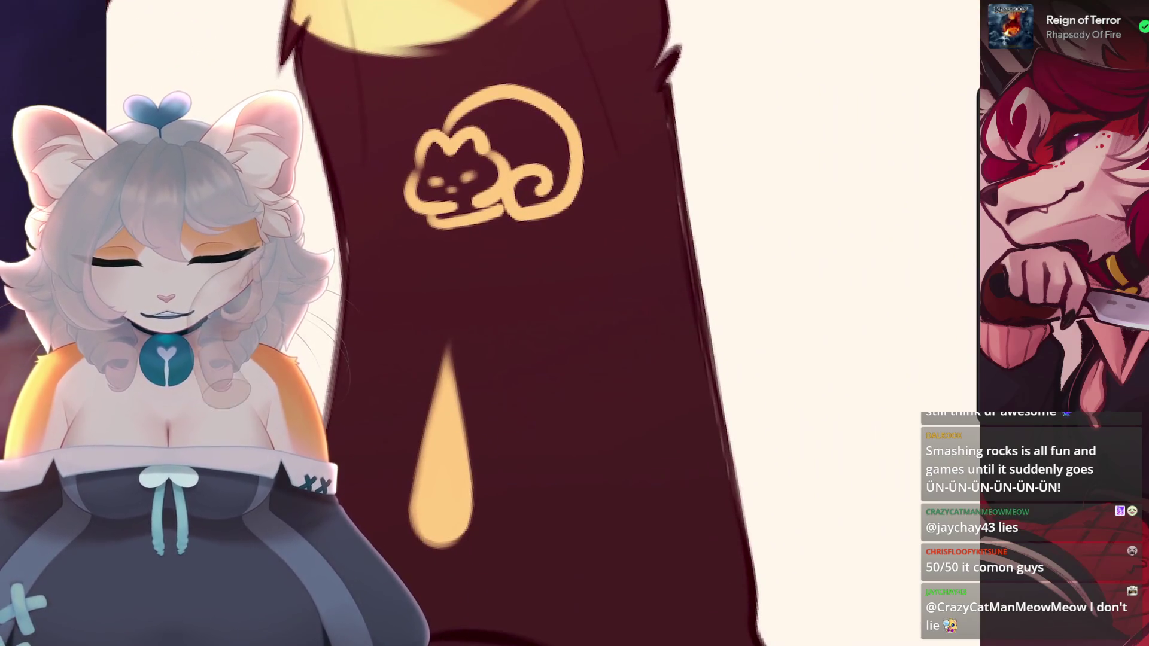
# - Draw a second yellow cat, sitting with a curly tail, below the first
pyautogui.moveTo(593, 318)
pyautogui.mouseDown()
pyautogui.moveTo(598, 371)
pyautogui.moveTo(503, 335)
pyautogui.moveTo(570, 359)
pyautogui.moveTo(562, 365)
pyautogui.moveTo(604, 326)
pyautogui.mouseUp()
pyautogui.moveTo(509, 374); pyautogui.dragTo(575, 460)
pyautogui.moveTo(611, 347)
pyautogui.mouseDown()
pyautogui.moveTo(649, 395)
pyautogui.moveTo(611, 461)
pyautogui.moveTo(575, 463)
pyautogui.moveTo(590, 514)
pyautogui.moveTo(596, 482)
pyautogui.mouseUp()
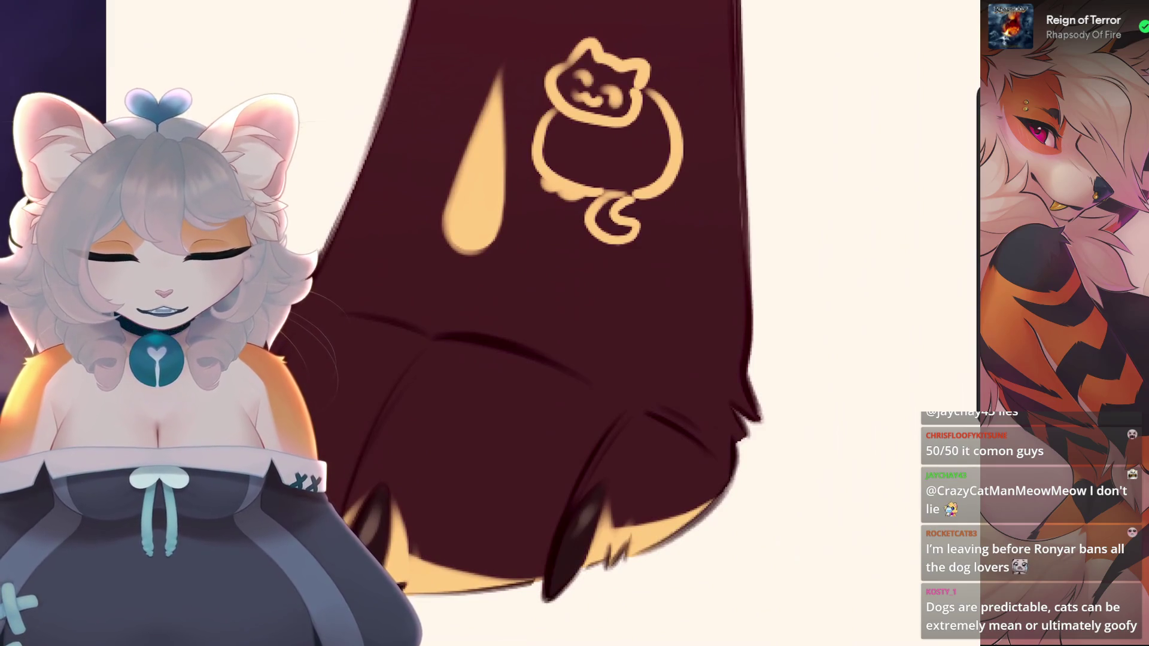
# - Draw a stretched-out yellow cat with a long tail and dotted eyes near the paw's toes
pyautogui.moveTo(473, 443)
pyautogui.mouseDown()
pyautogui.moveTo(448, 359)
pyautogui.moveTo(625, 335)
pyautogui.moveTo(647, 392)
pyautogui.moveTo(563, 404)
pyautogui.mouseUp()
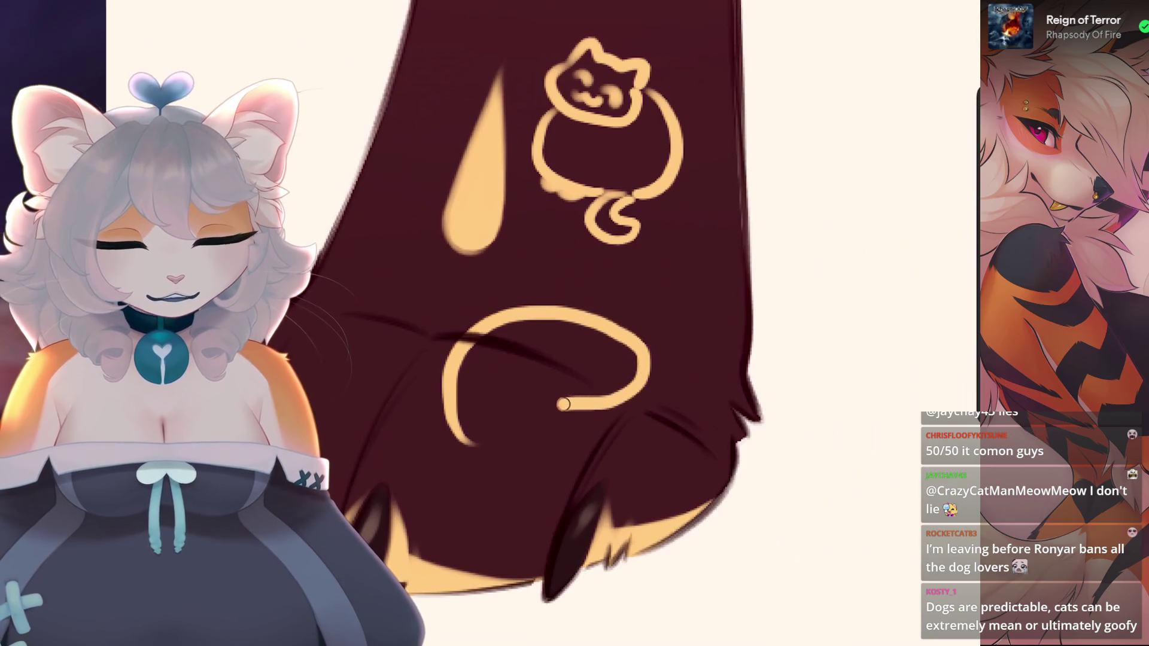
pyautogui.hotkey('ctrl', 'z')
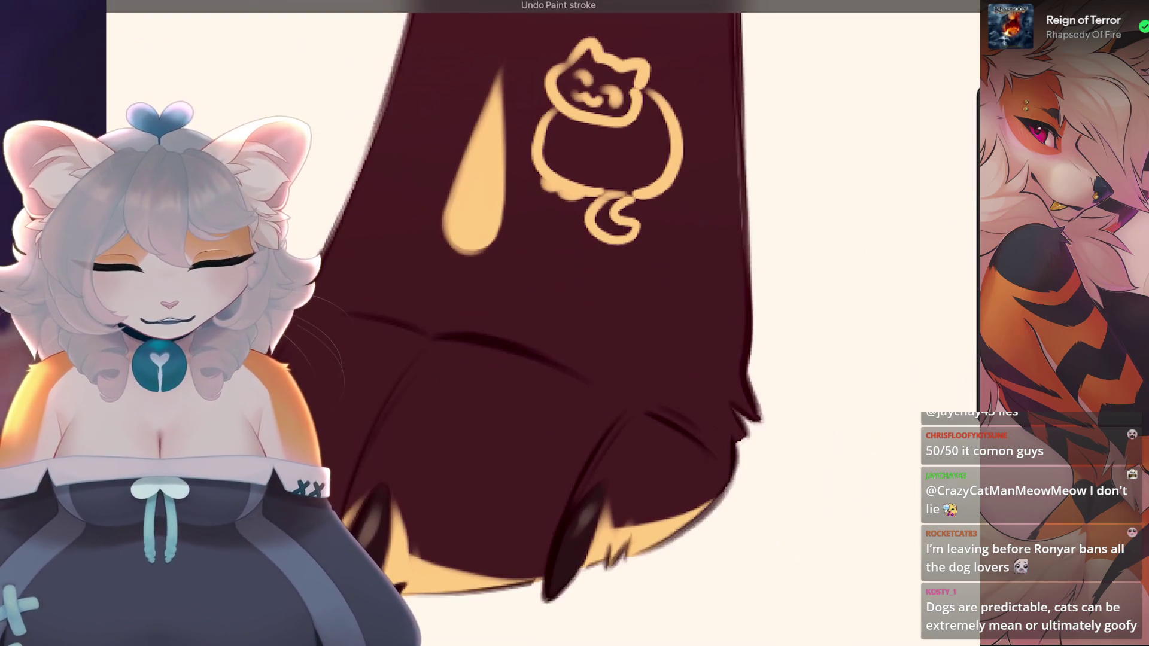
pyautogui.moveTo(430, 422)
pyautogui.mouseDown()
pyautogui.moveTo(487, 336)
pyautogui.moveTo(617, 348)
pyautogui.moveTo(707, 285)
pyautogui.moveTo(697, 350)
pyautogui.moveTo(617, 366)
pyautogui.mouseUp()
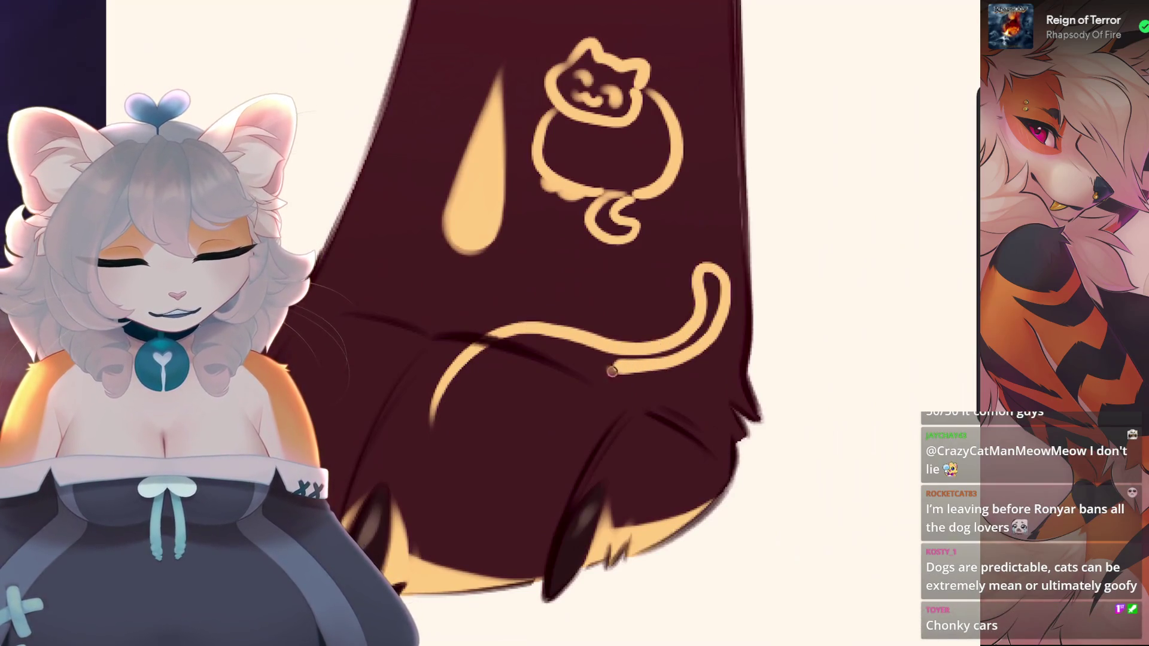
pyautogui.moveTo(550, 394)
pyautogui.mouseDown()
pyautogui.moveTo(599, 419)
pyautogui.moveTo(621, 386)
pyautogui.moveTo(644, 400)
pyautogui.mouseUp()
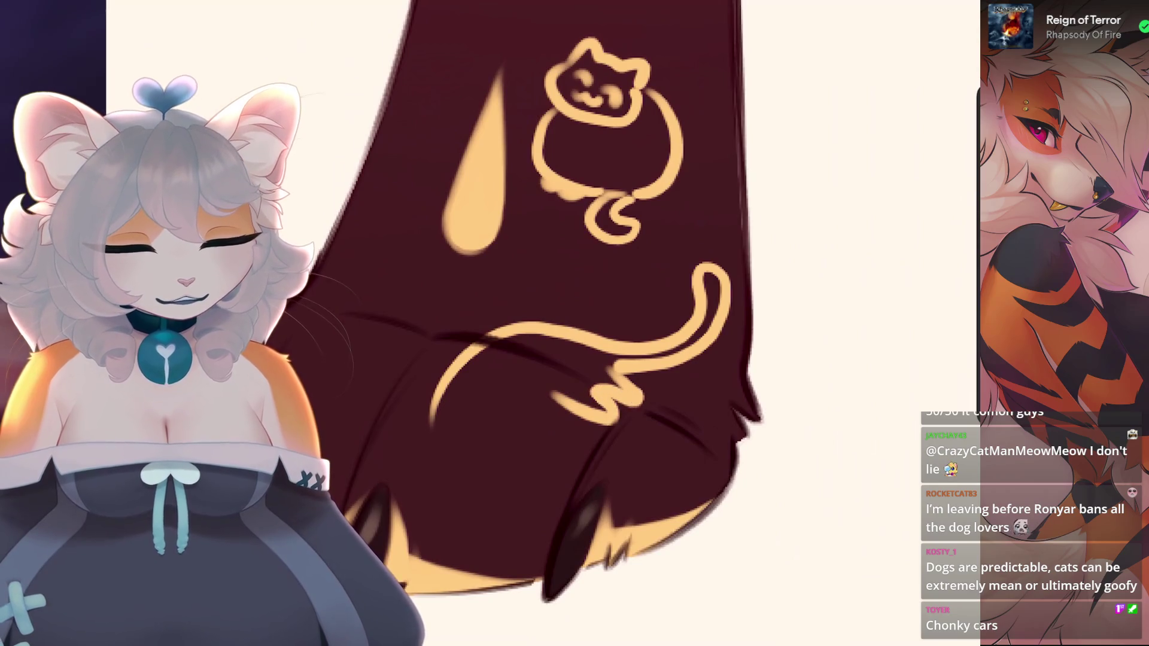
pyautogui.moveTo(541, 407)
pyautogui.mouseDown()
pyautogui.moveTo(497, 419)
pyautogui.moveTo(470, 445)
pyautogui.mouseUp()
pyautogui.moveTo(431, 410)
pyautogui.mouseDown()
pyautogui.moveTo(389, 422)
pyautogui.moveTo(375, 450)
pyautogui.moveTo(461, 497)
pyautogui.mouseUp()
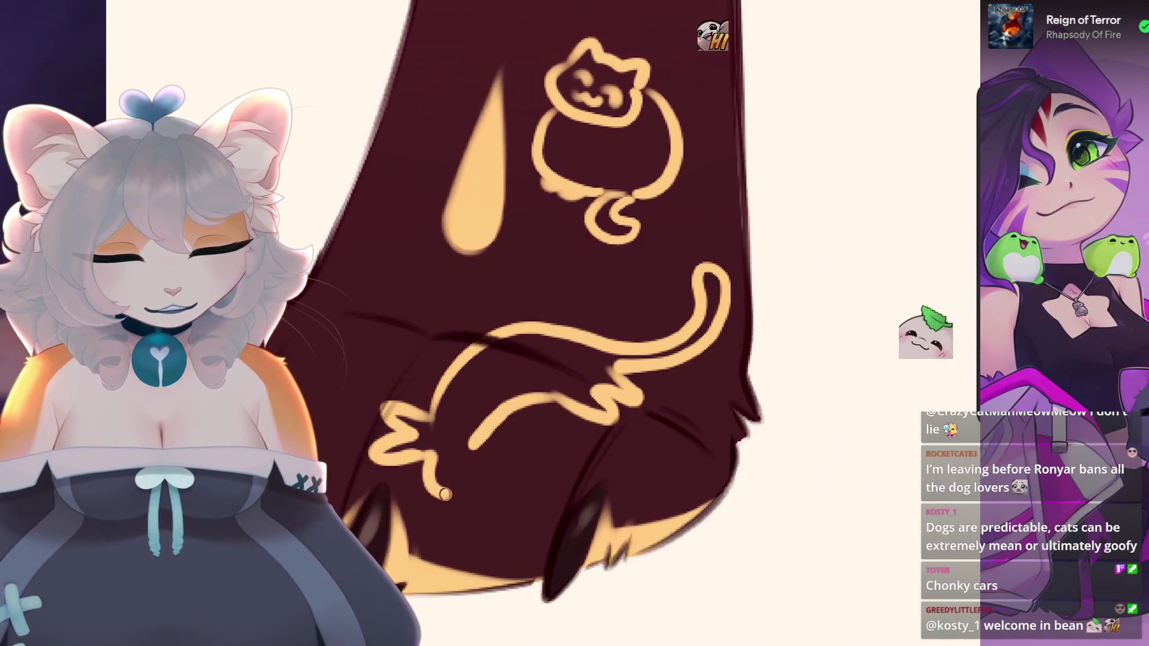
pyautogui.moveTo(490, 453)
pyautogui.mouseDown()
pyautogui.moveTo(461, 523)
pyautogui.moveTo(514, 488)
pyautogui.mouseUp()
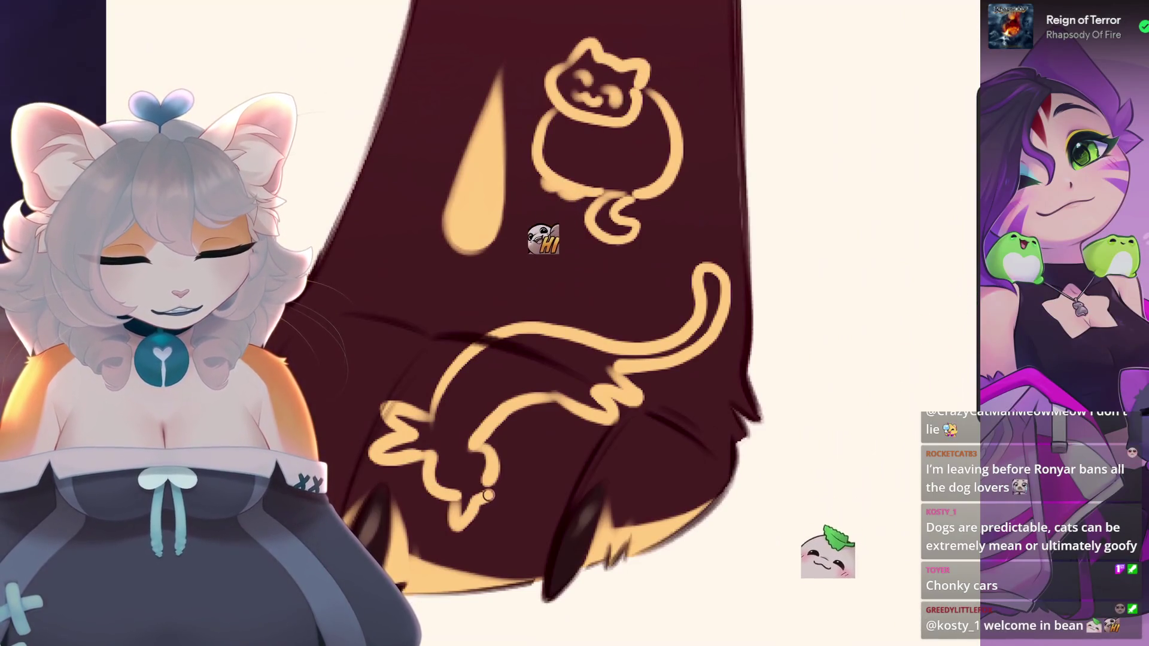
pyautogui.hotkey('ctrl', 'z')
pyautogui.moveTo(434, 464)
pyautogui.mouseDown()
pyautogui.moveTo(446, 518)
pyautogui.moveTo(501, 474)
pyautogui.mouseUp()
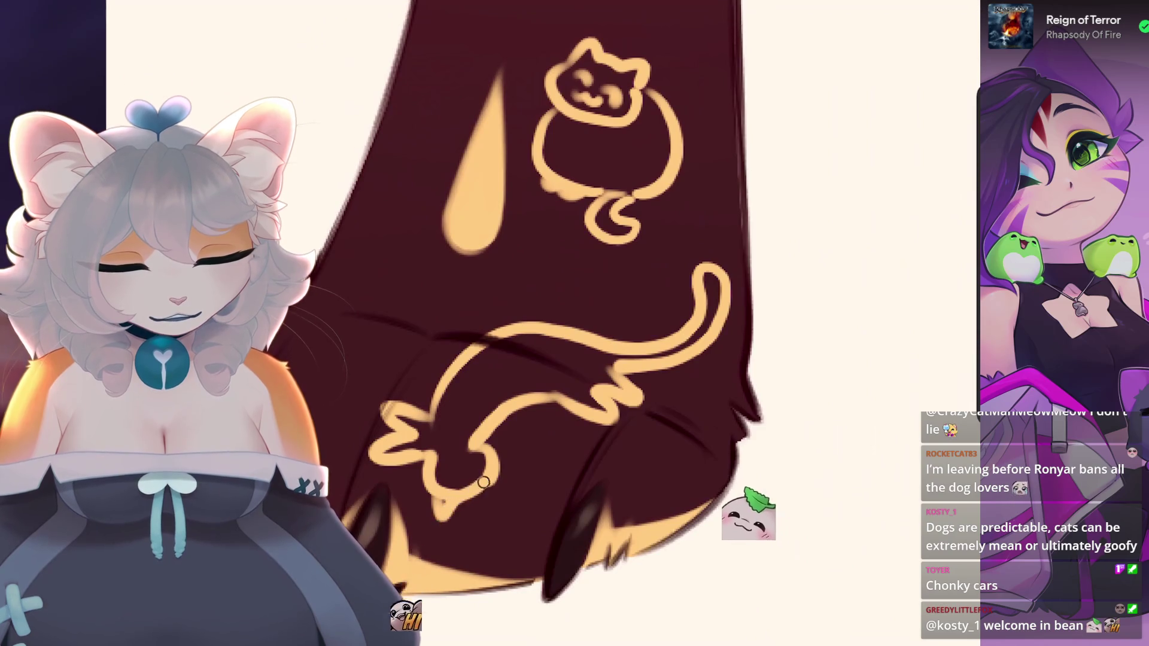
pyautogui.click(446, 464)
pyautogui.click(460, 462)
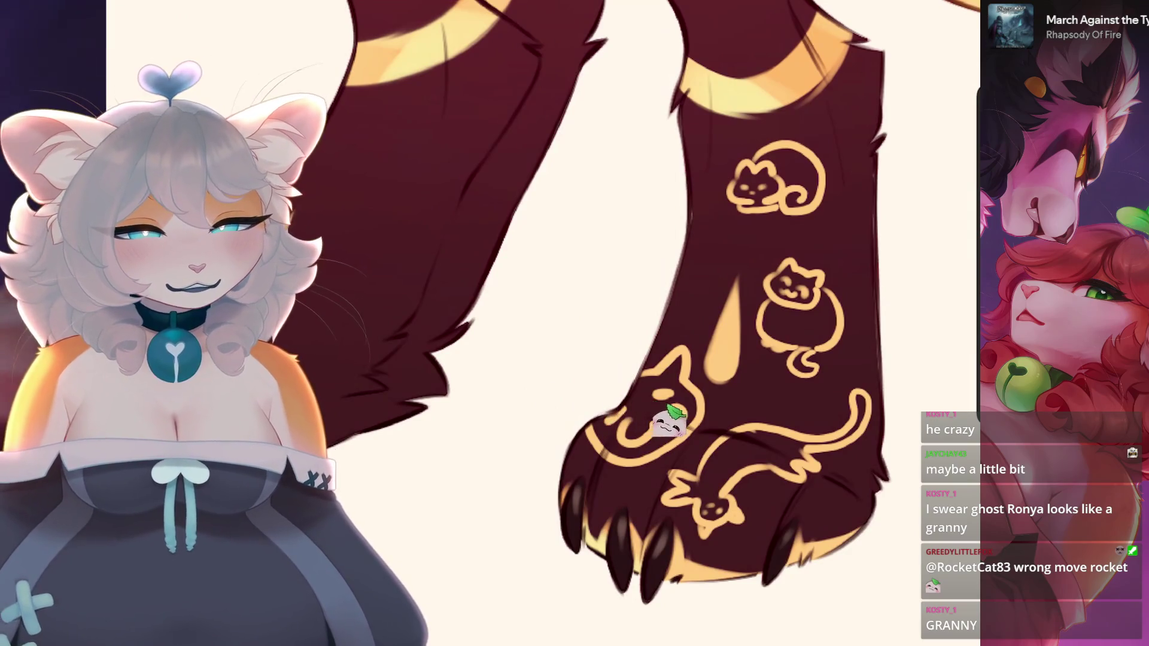
# - Undo the recent strokes to clear the cat doodles from the kitsune's hind paw
pyautogui.hotkey('ctrl', 'z')
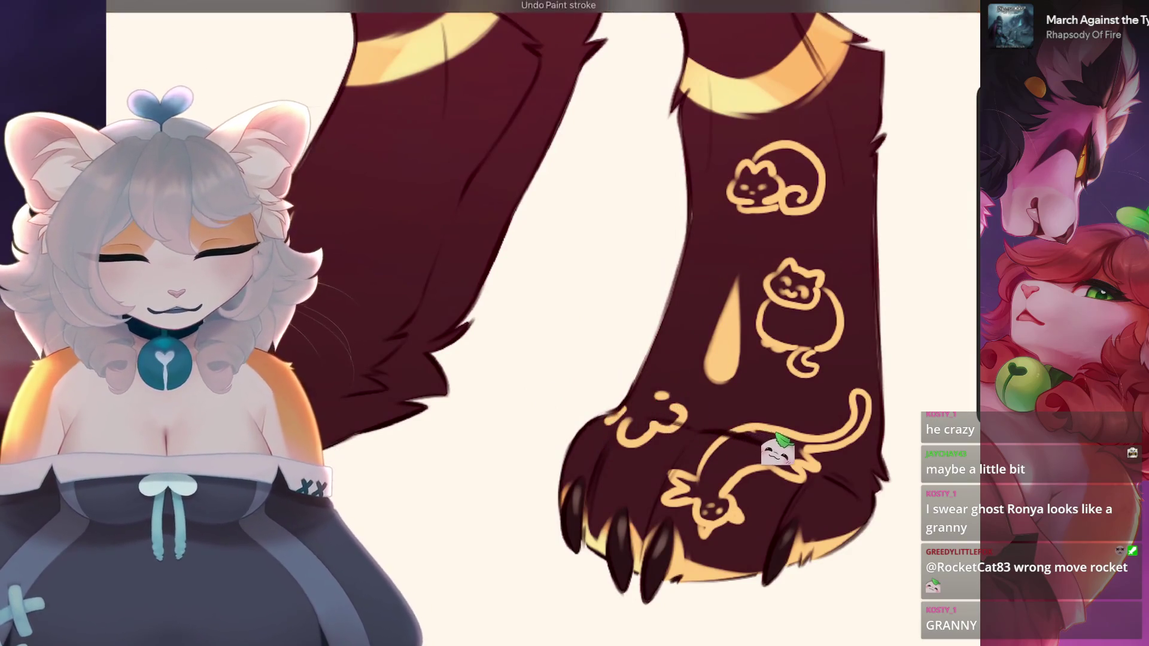
pyautogui.scroll(-3, 658, 269)
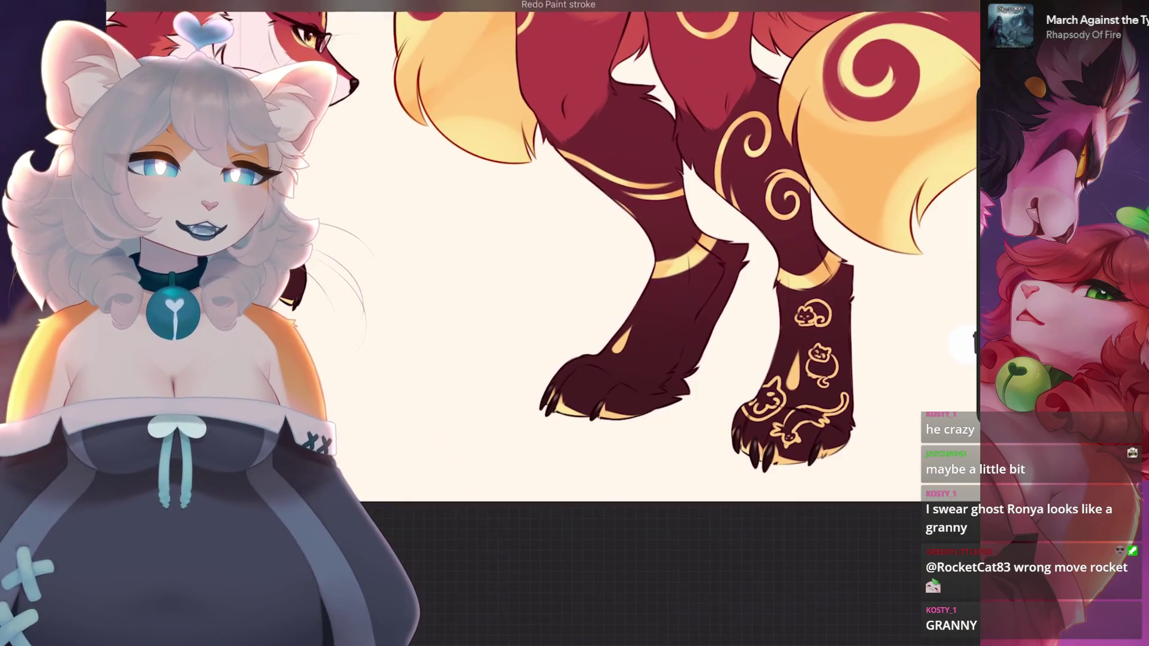
pyautogui.scroll(-3, 658, 270)
pyautogui.scroll(-2, 538, 257)
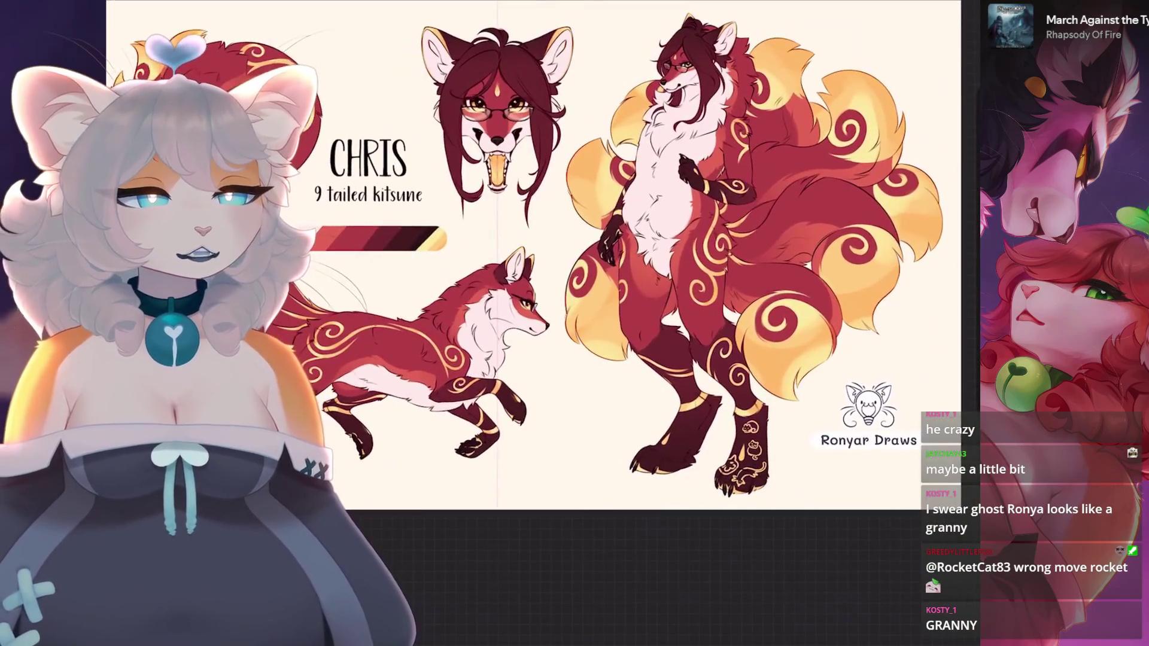
pyautogui.hotkey('ctrl', 'z')
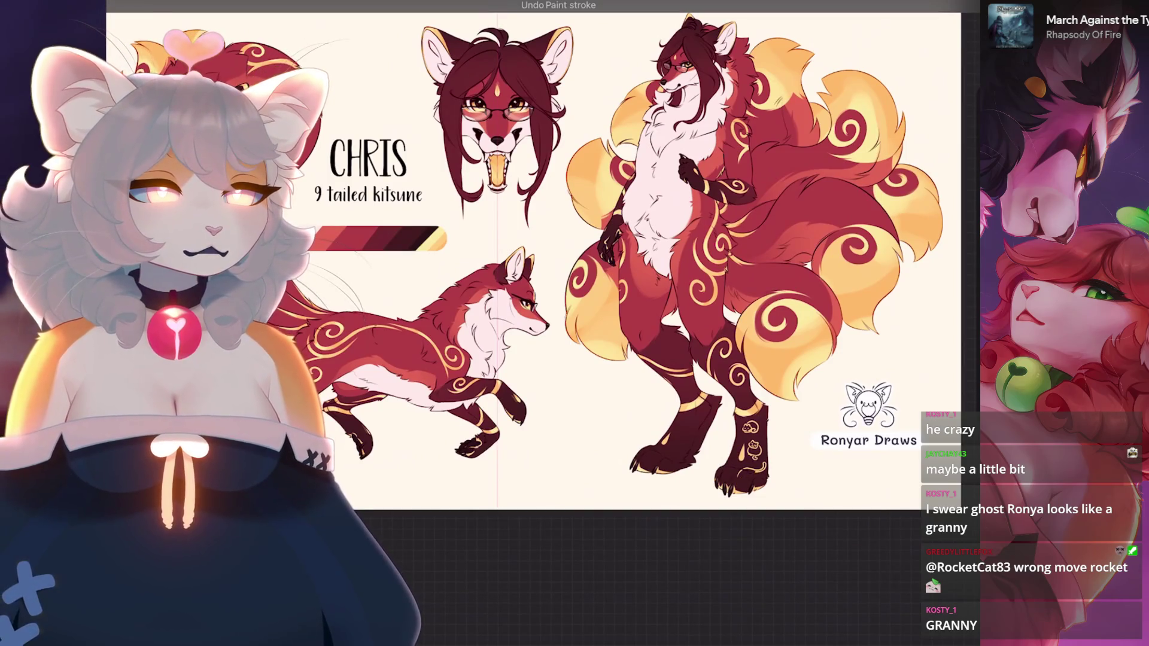
pyautogui.hotkey('ctrl', 'z')
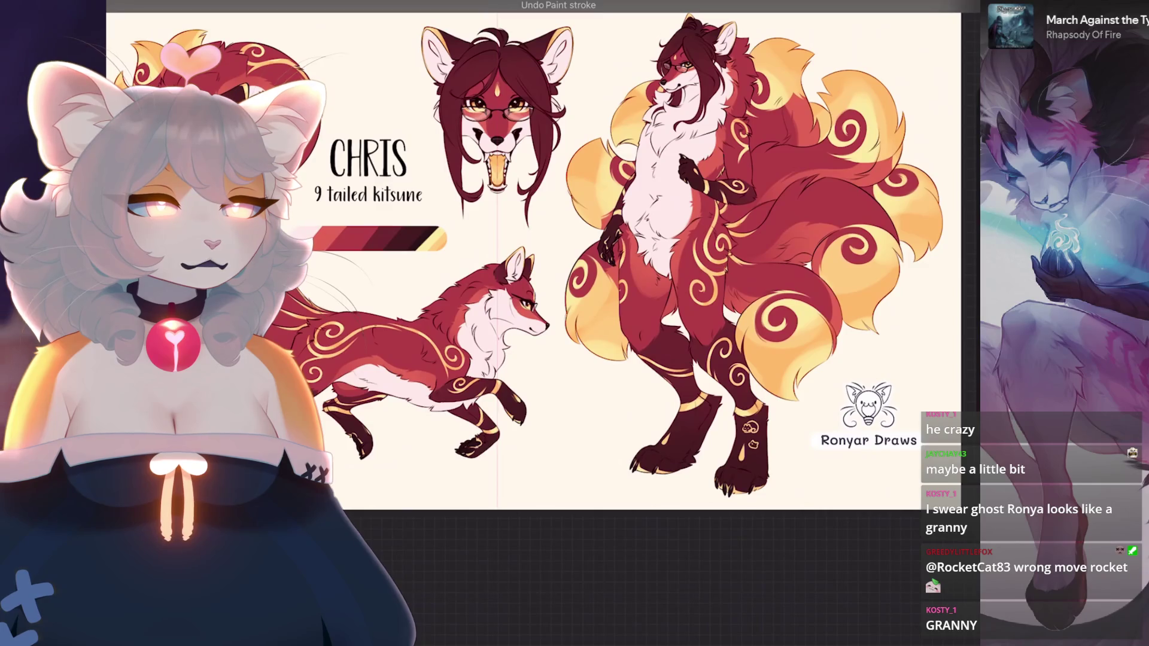
pyautogui.hotkey('ctrl', 'z')
pyautogui.hotkey('ctrl', 'z')
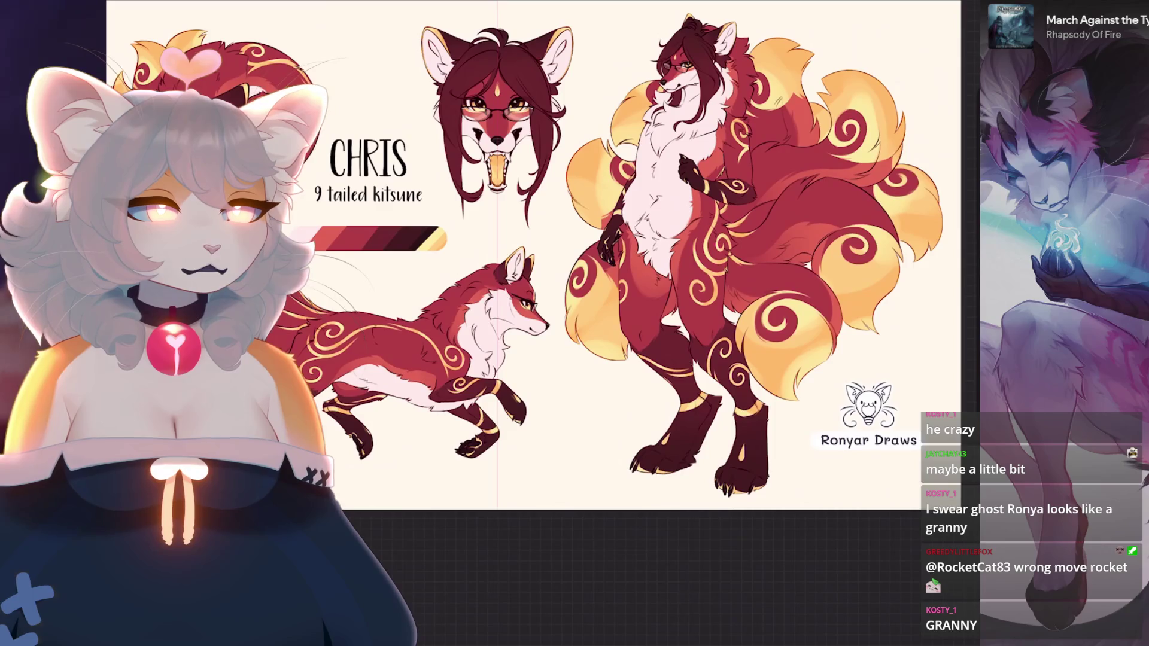
pyautogui.scroll(3, 539, 323)
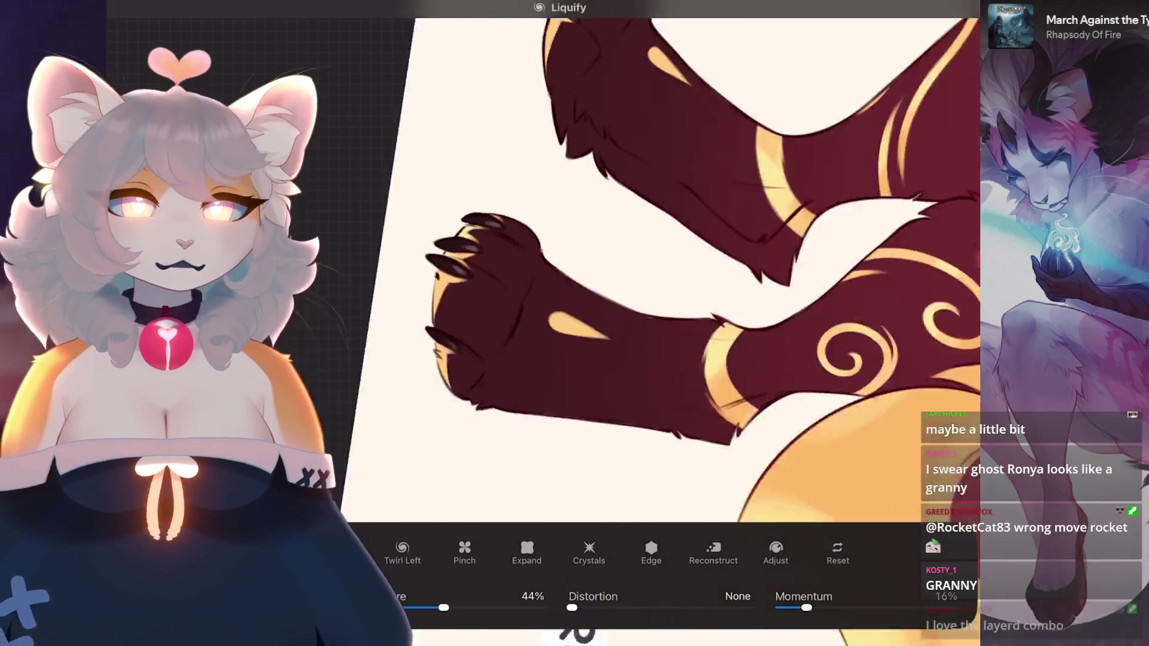
# - Undo the Liquify push on the paws and zoom back out to the whole sheet
pyautogui.hotkey('ctrl', 'z')
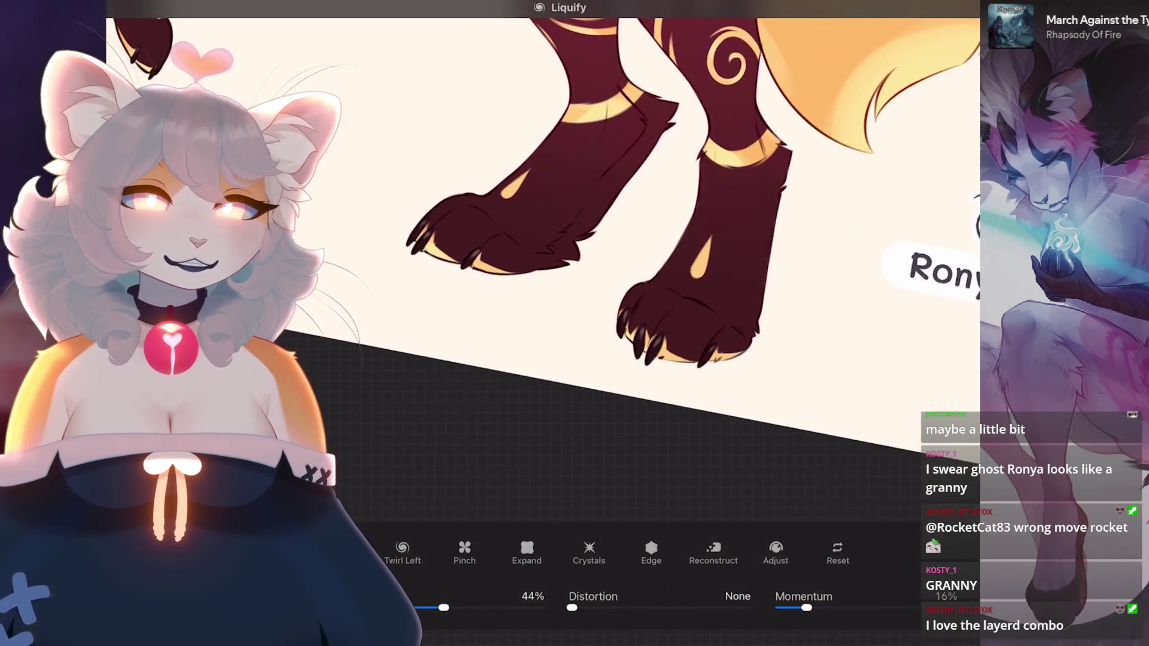
pyautogui.scroll(-5, 558, 269)
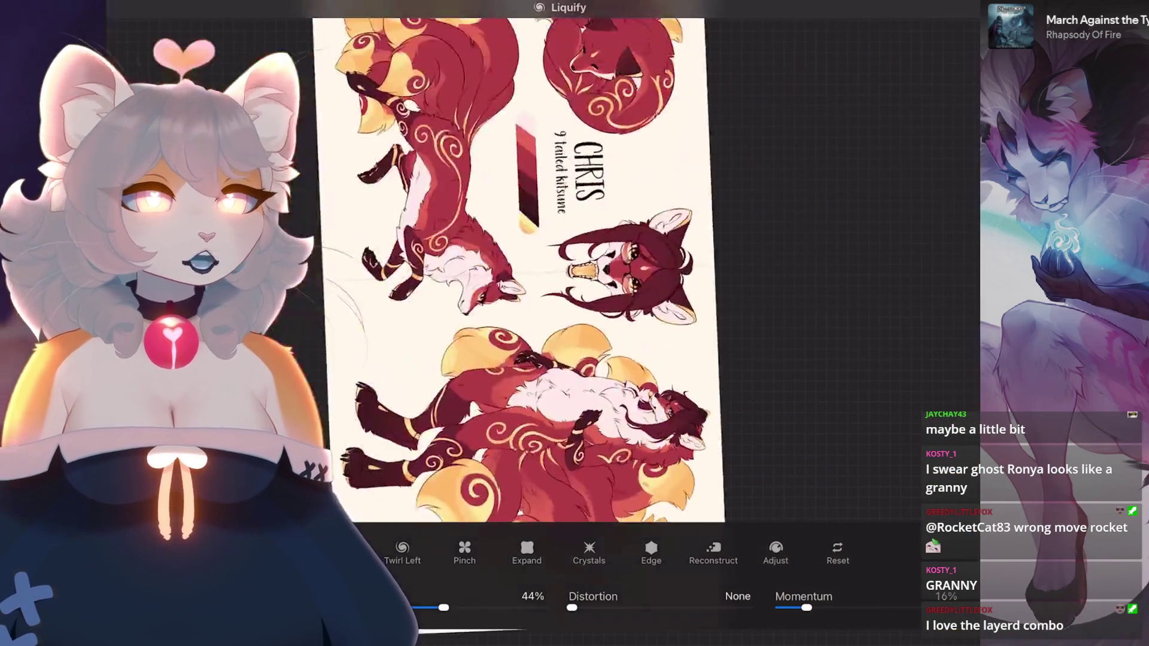
pyautogui.scroll(5, 558, 270)
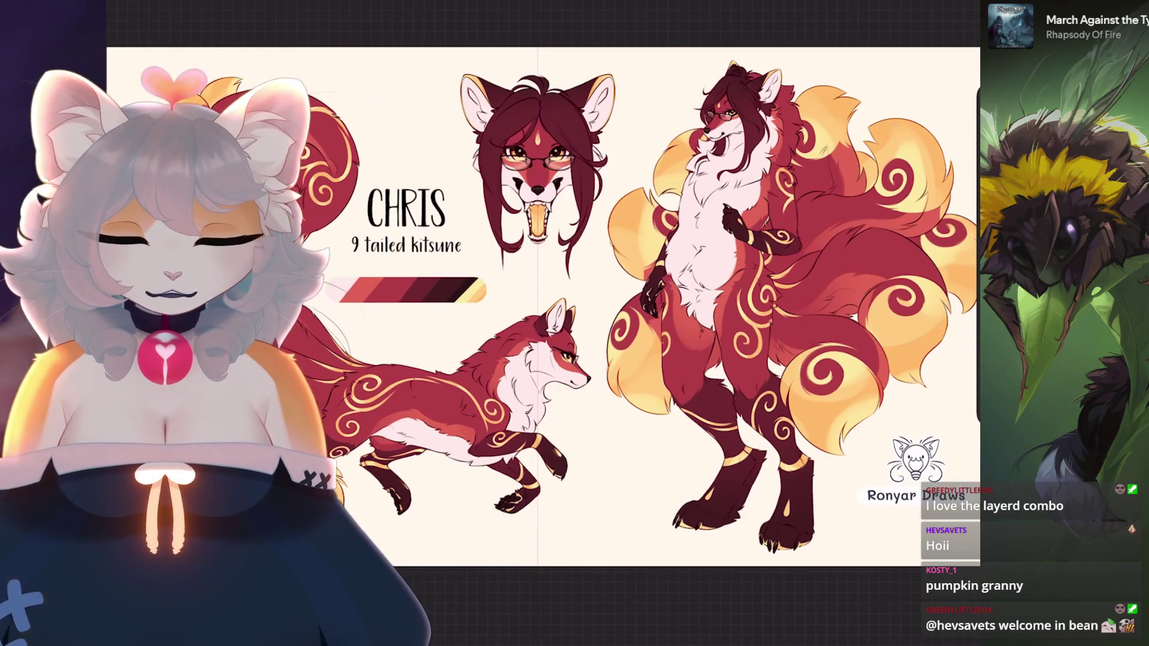
# - Collapse the open layer groups, expand the head's group and select Layer 59
pyautogui.press('l')
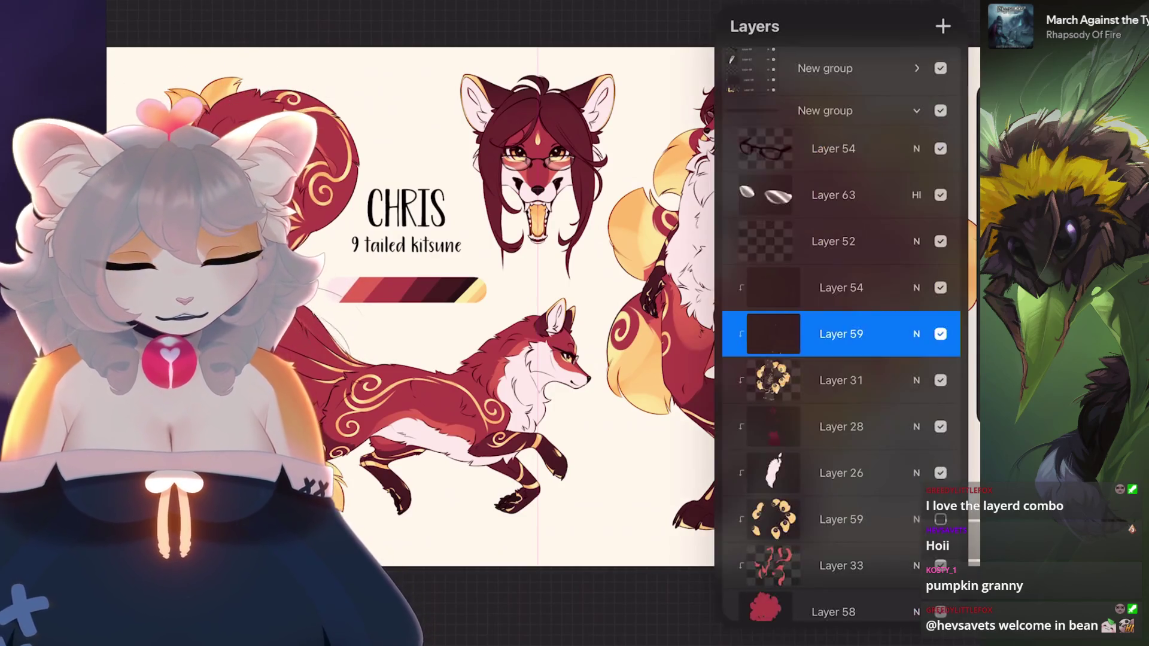
pyautogui.click(825, 110)
pyautogui.click(916, 126)
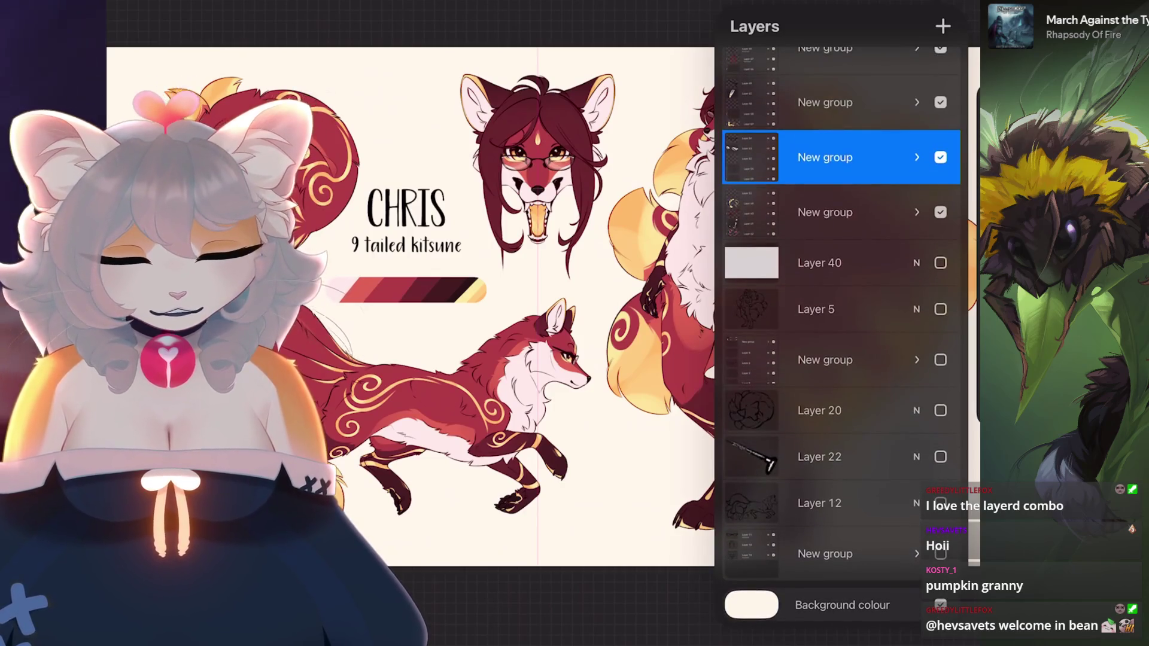
pyautogui.moveTo(419, 299); pyautogui.dragTo(286, 287)
pyautogui.click(916, 157)
pyautogui.click(841, 414)
pyautogui.click(841, 414)
pyautogui.click(841, 368)
pyautogui.click(841, 368)
pyautogui.click(841, 368)
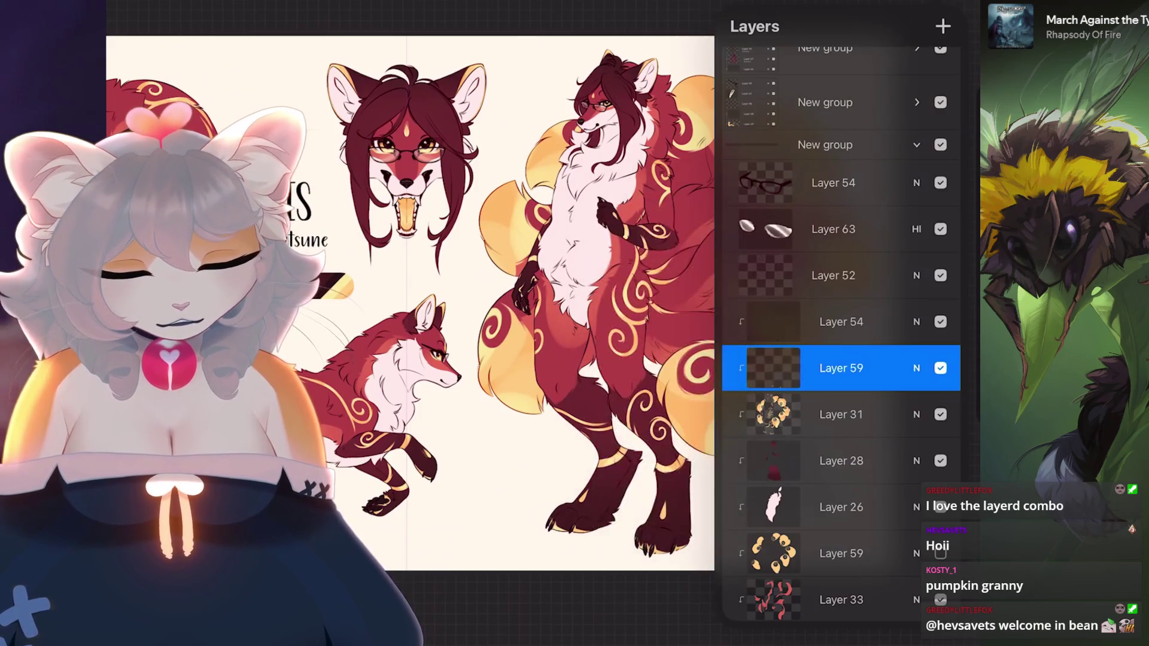
pyautogui.scroll(5, 359, 383)
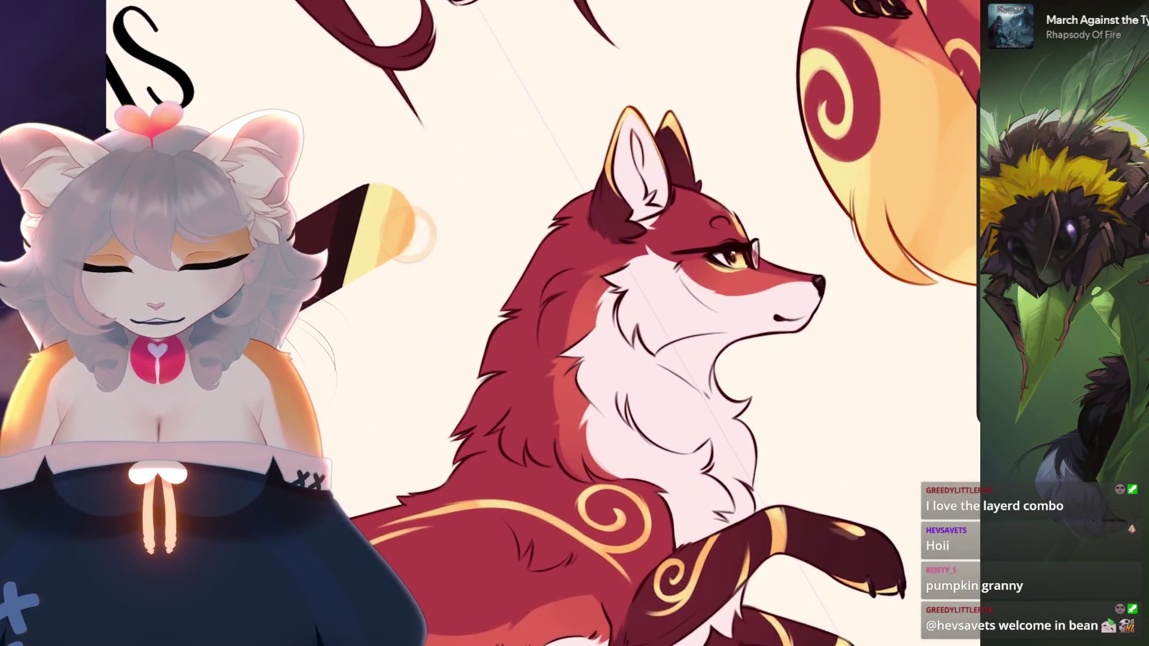
# - Zoom onto the head, check Layer 59 and sample the forehead mark's yellow
pyautogui.scroll(2, 413, 233)
pyautogui.scroll(-5, 397, 243)
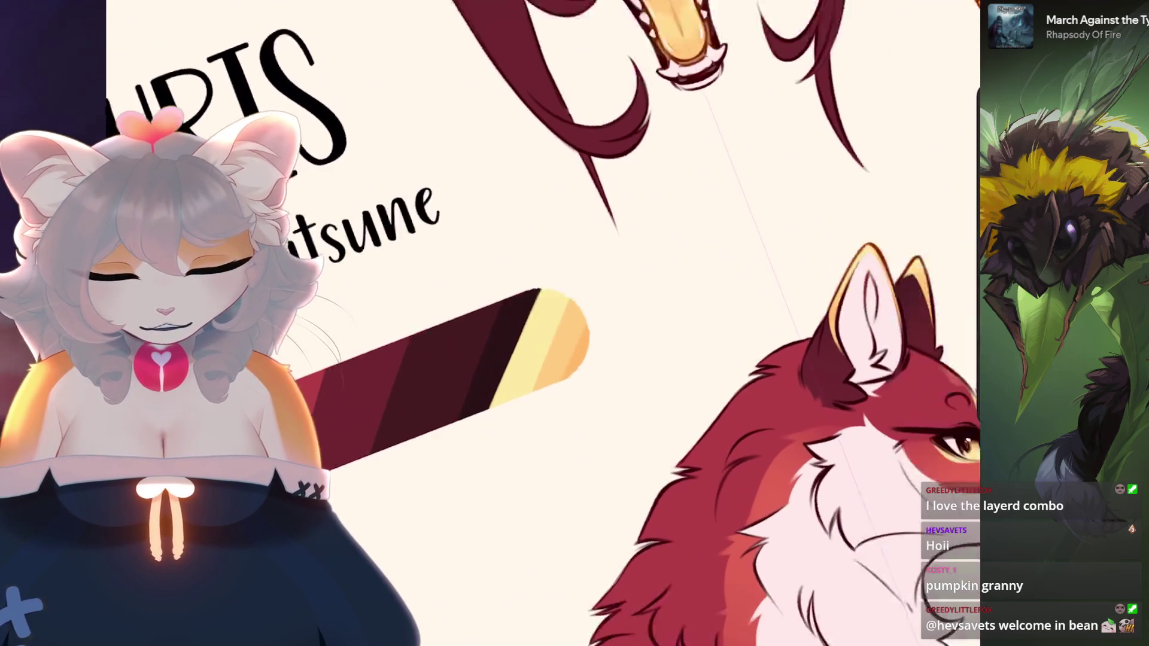
pyautogui.scroll(5, 634, 119)
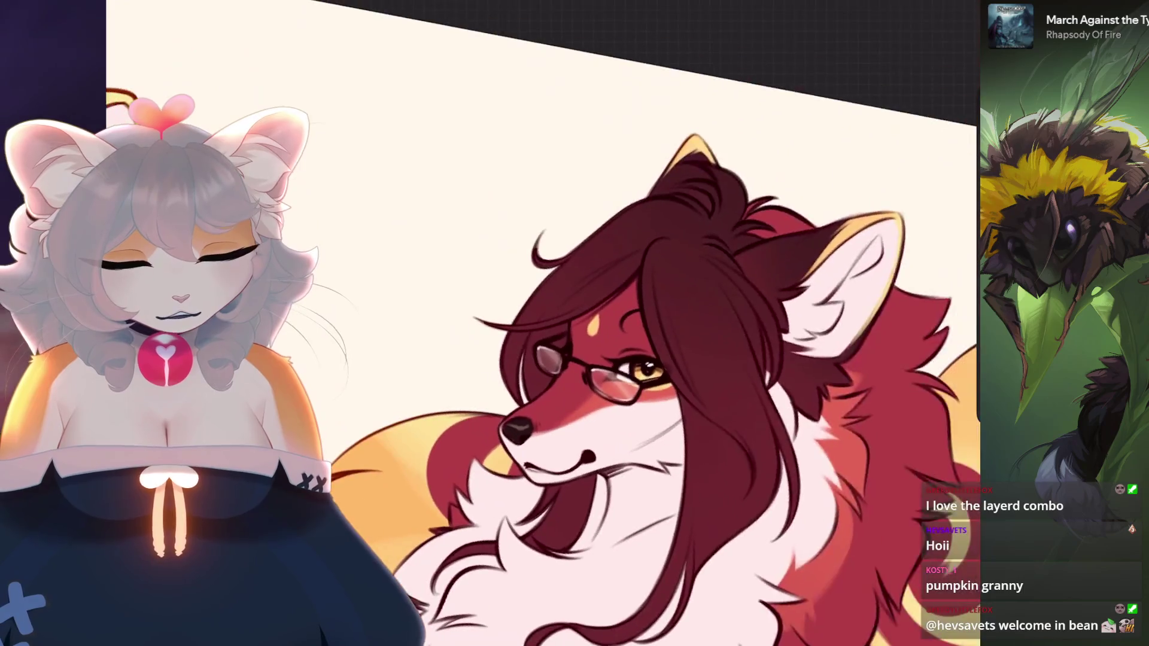
pyautogui.scroll(5, 598, 311)
pyautogui.press('l')
pyautogui.click(773, 334)
pyautogui.click(652, 326)
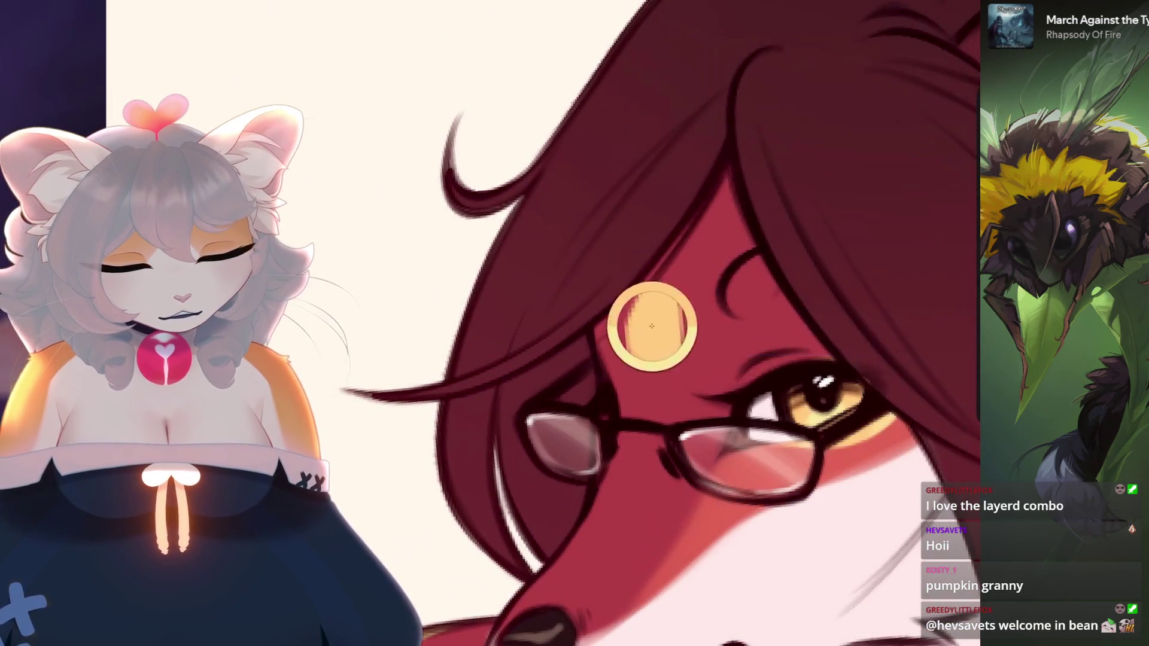
# - Repaint the yellow forehead mark larger with a smaller brush, restoring an erased part
pyautogui.scroll(-2, 676, 324)
pyautogui.scroll(2, 676, 323)
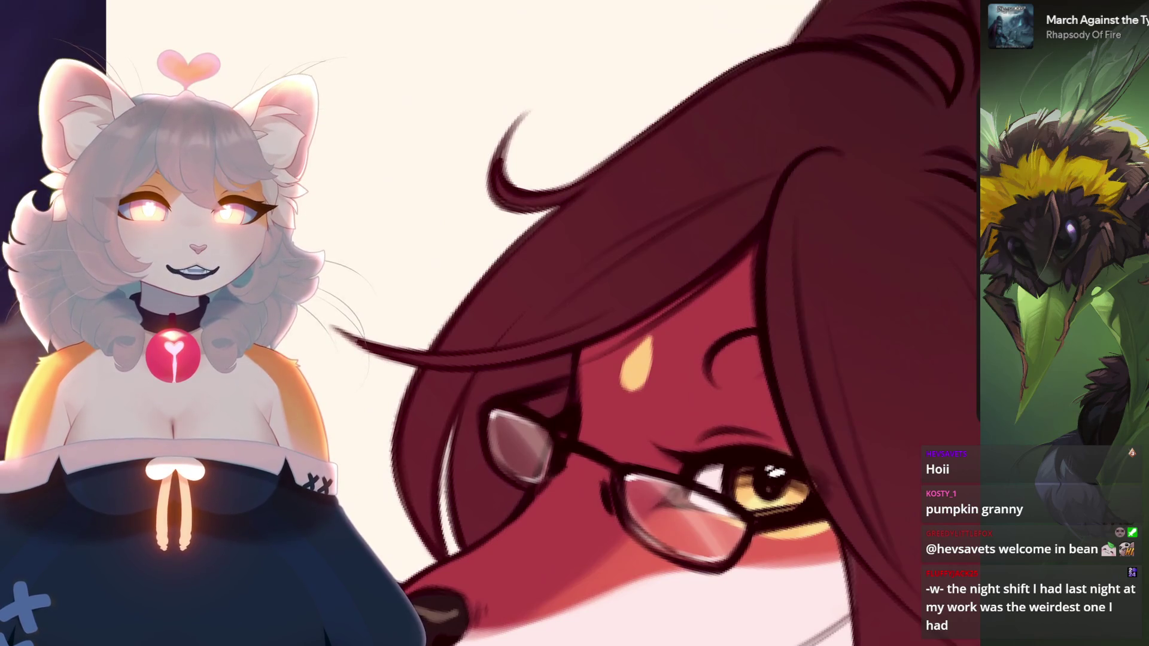
pyautogui.scroll(2, 658, 323)
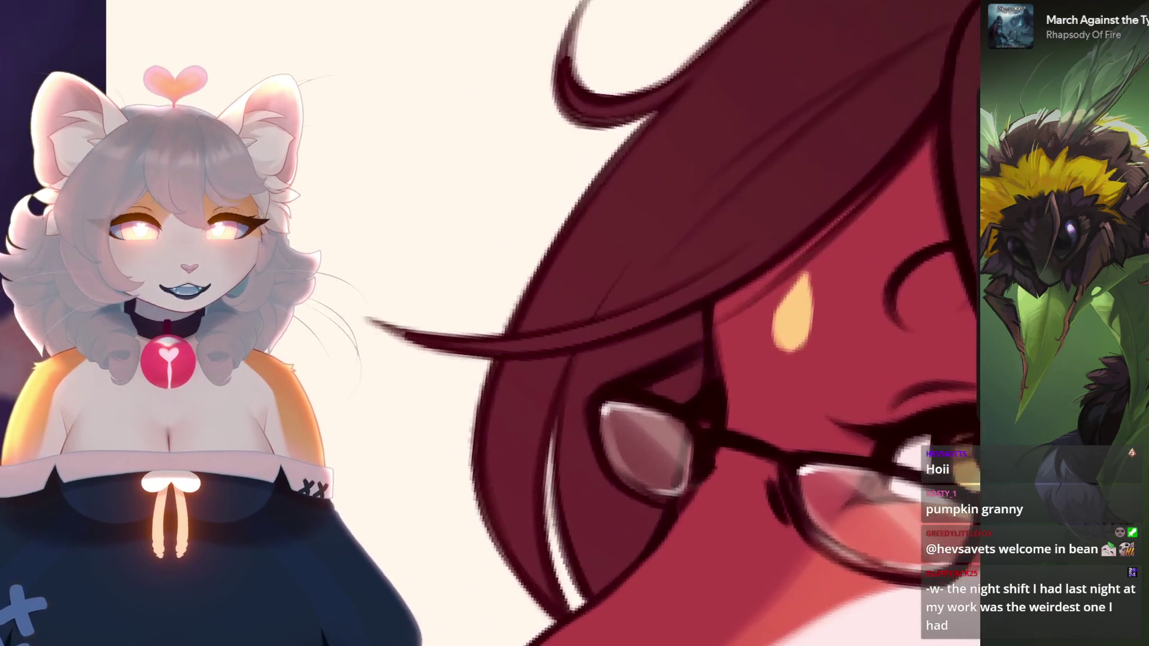
pyautogui.scroll(-1, 658, 323)
pyautogui.hotkey('ctrl', 'z')
pyautogui.hotkey('ctrl', 'z')
pyautogui.hotkey('ctrl', 'z')
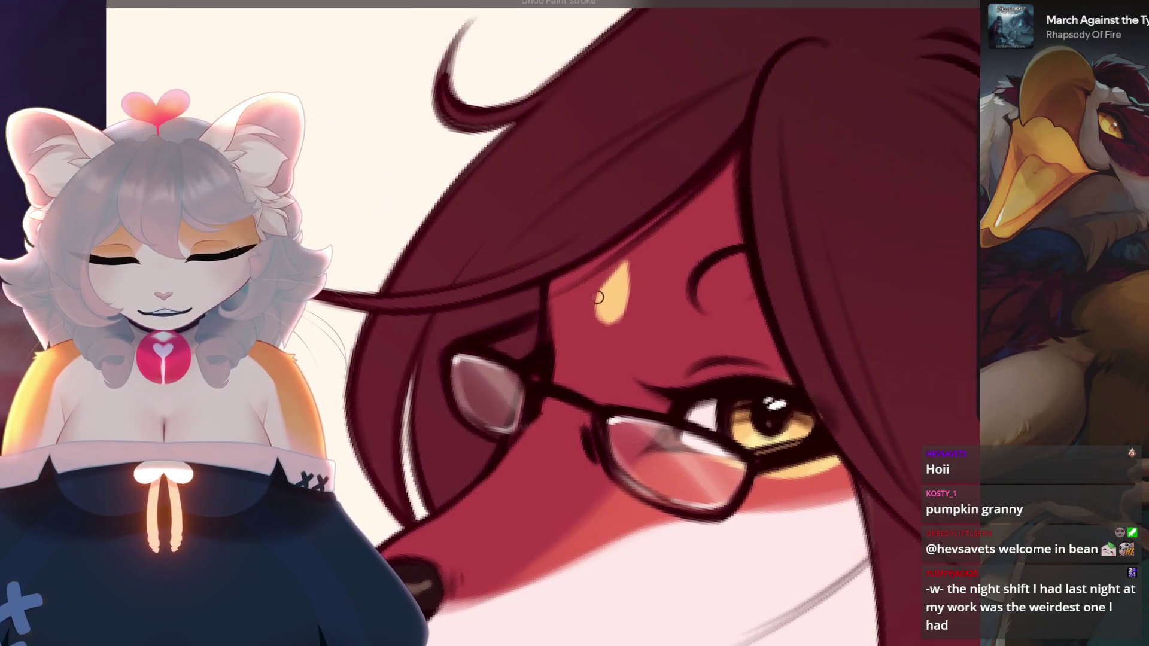
pyautogui.moveTo(595, 304); pyautogui.dragTo(598, 311)
pyautogui.press('[')
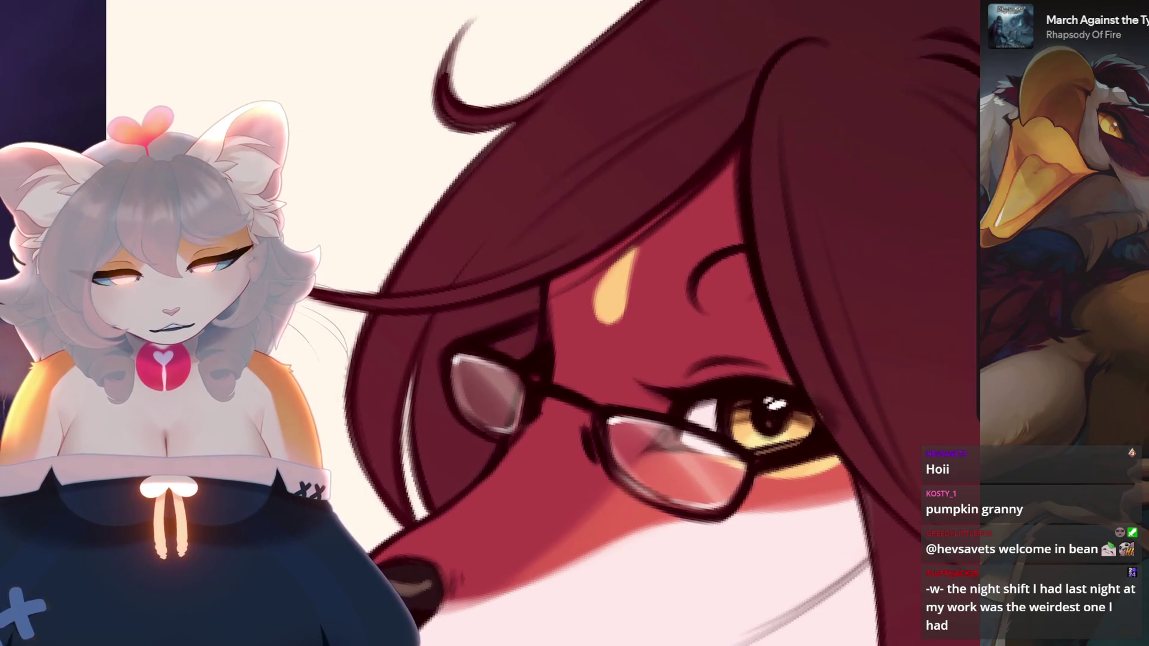
pyautogui.moveTo(593, 302); pyautogui.dragTo(596, 312)
pyautogui.hotkey('ctrl', 'z')
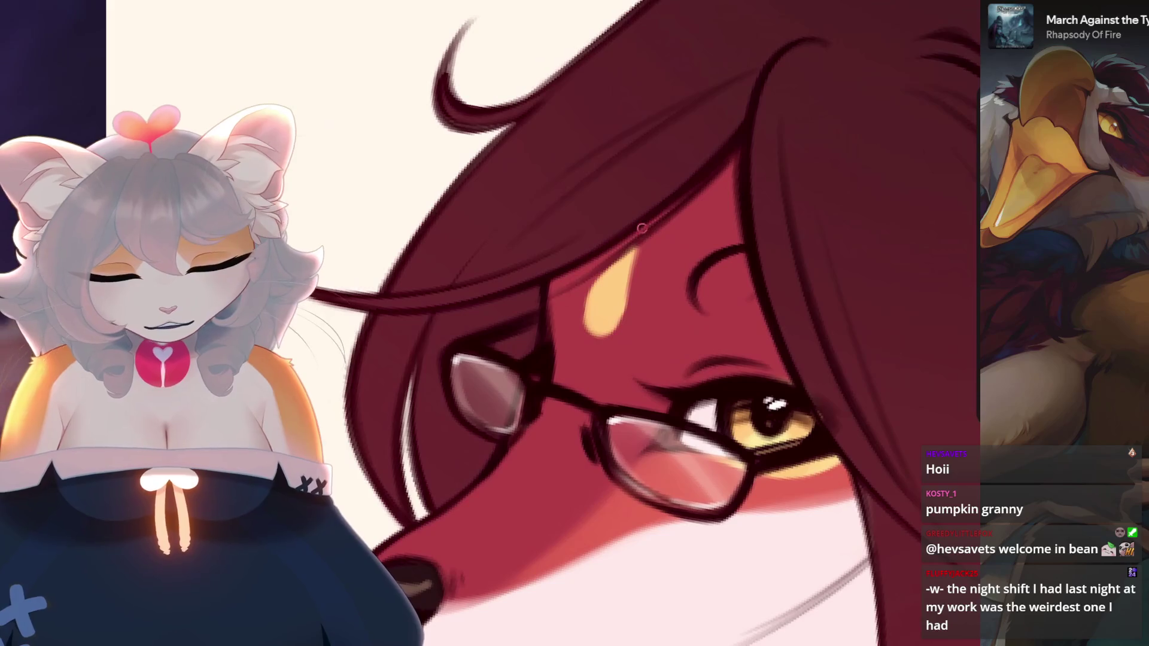
pyautogui.moveTo(569, 302); pyautogui.dragTo(556, 290)
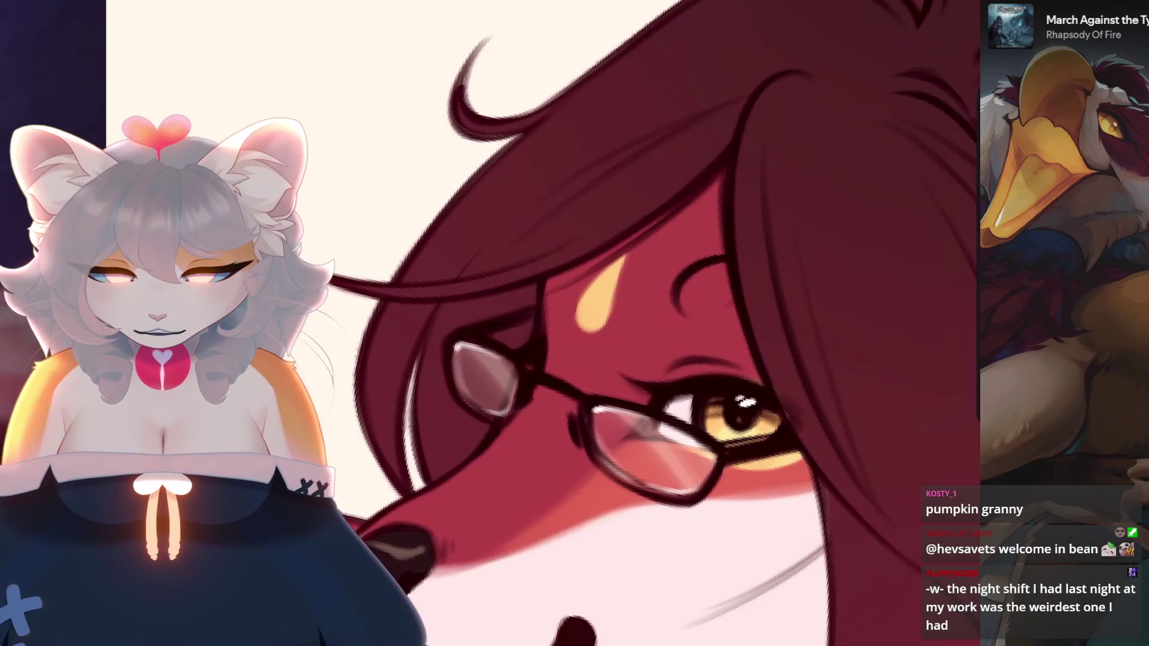
# - Resize the forehead mark with Transform and zoom out to the whole sheet
pyautogui.press('v')
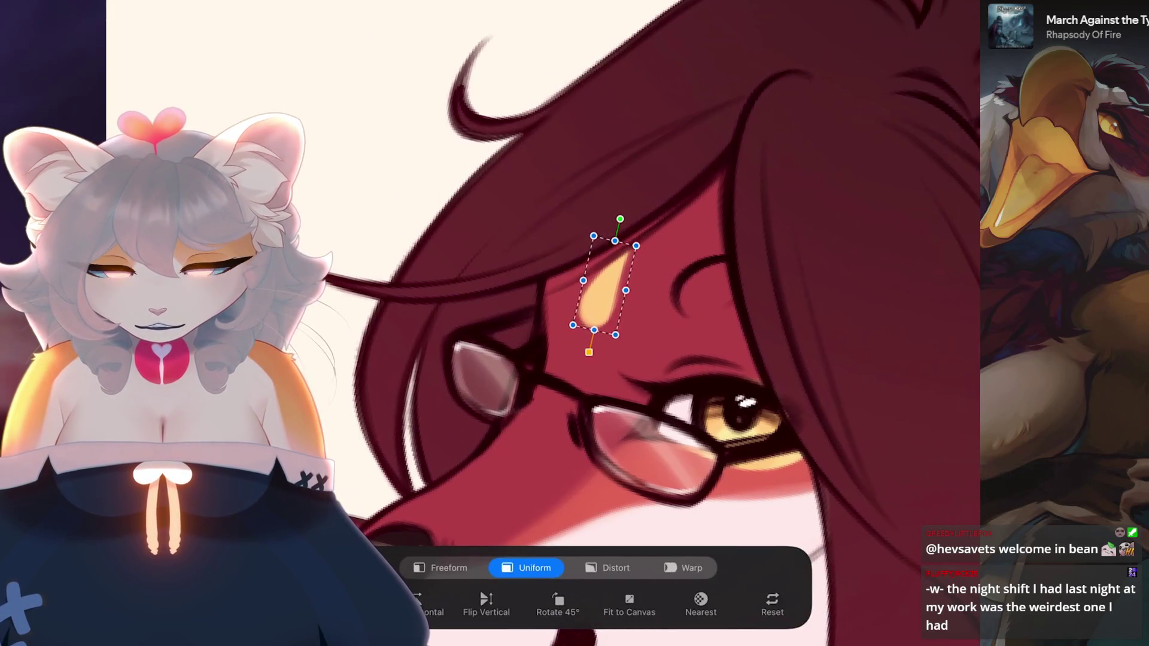
pyautogui.press('v')
pyautogui.hotkey('ctrl', '0')
pyautogui.scroll(10, 509, 68)
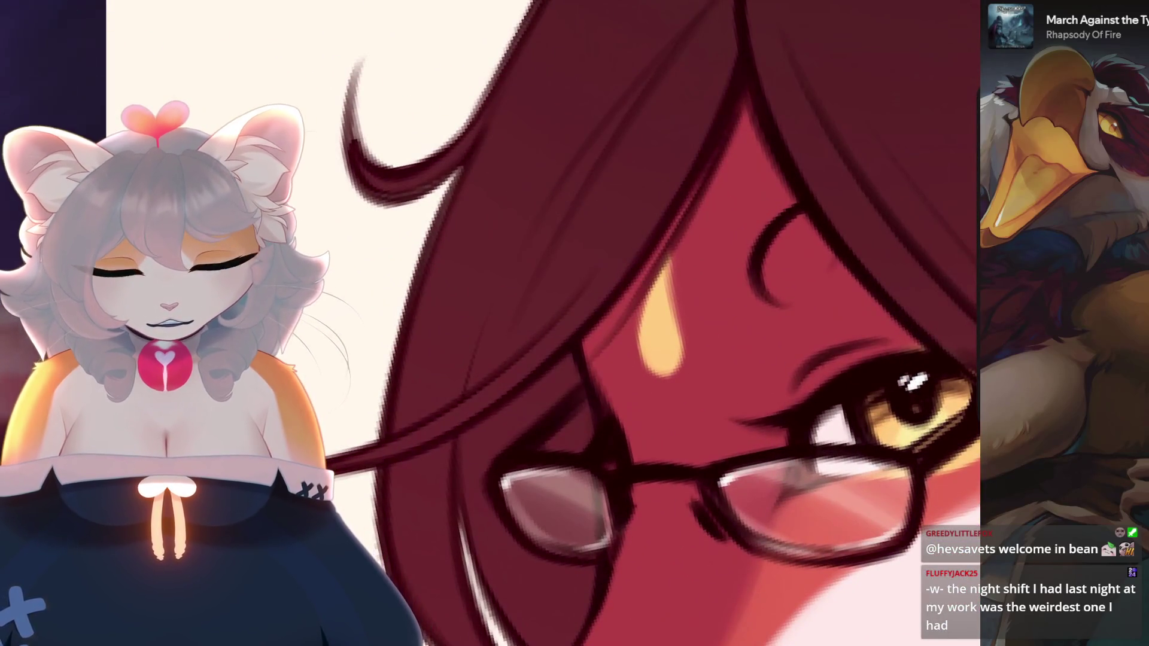
pyautogui.press('l')
pyautogui.hotkey('ctrl', '0')
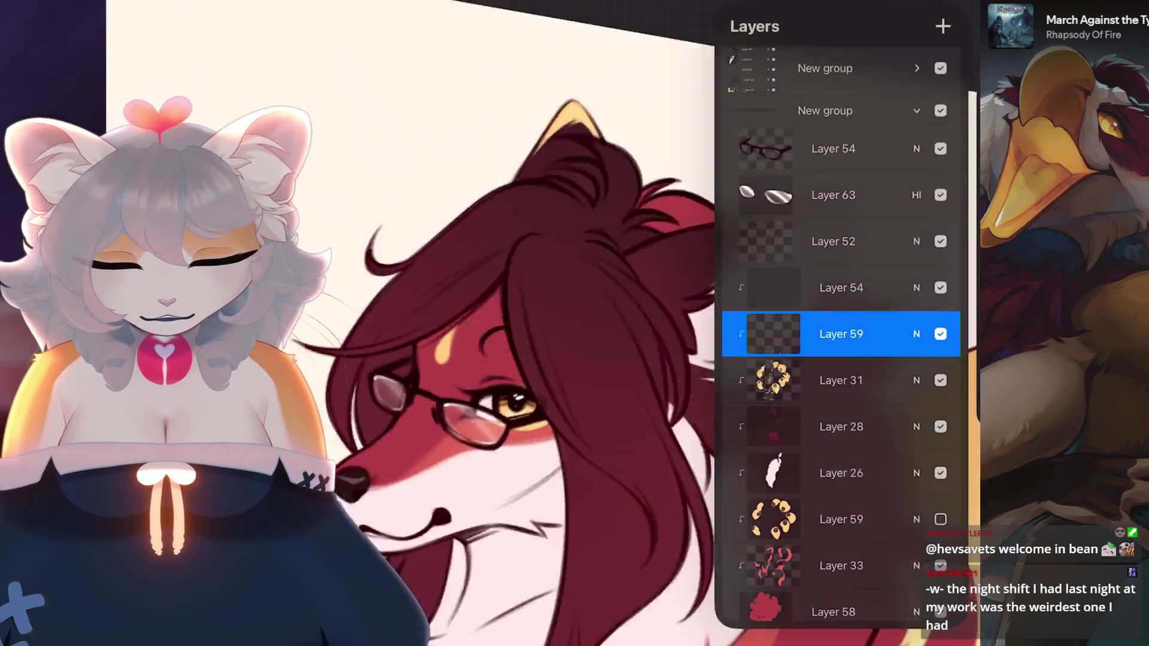
pyautogui.scroll(3, 539, 179)
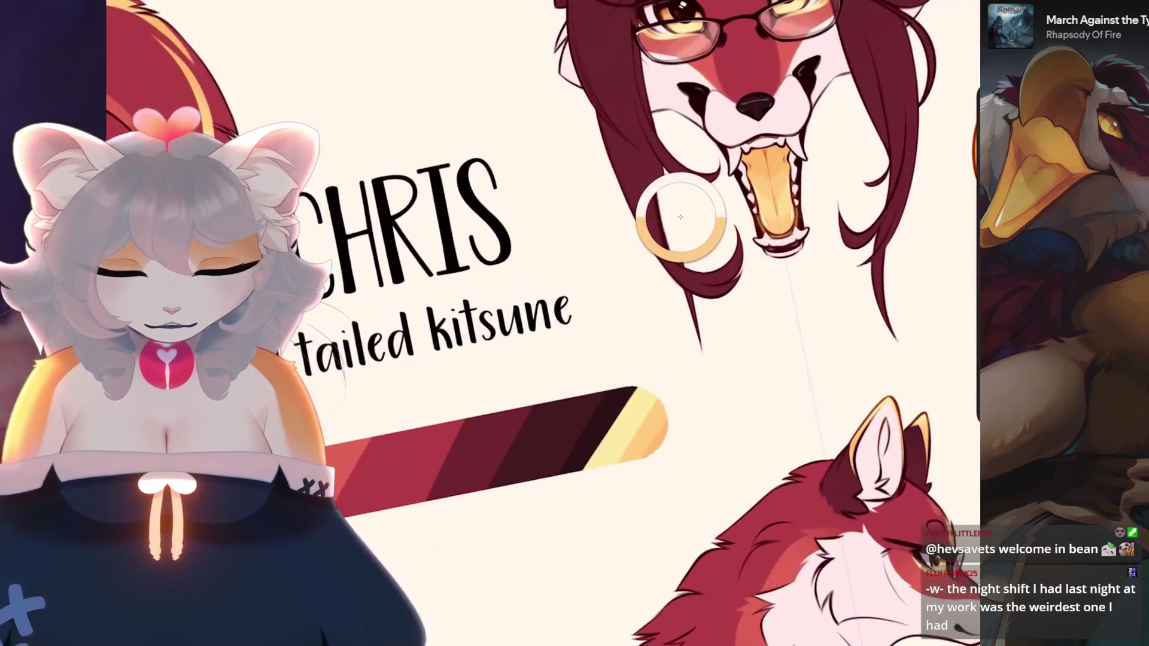
pyautogui.scroll(-3, 575, 323)
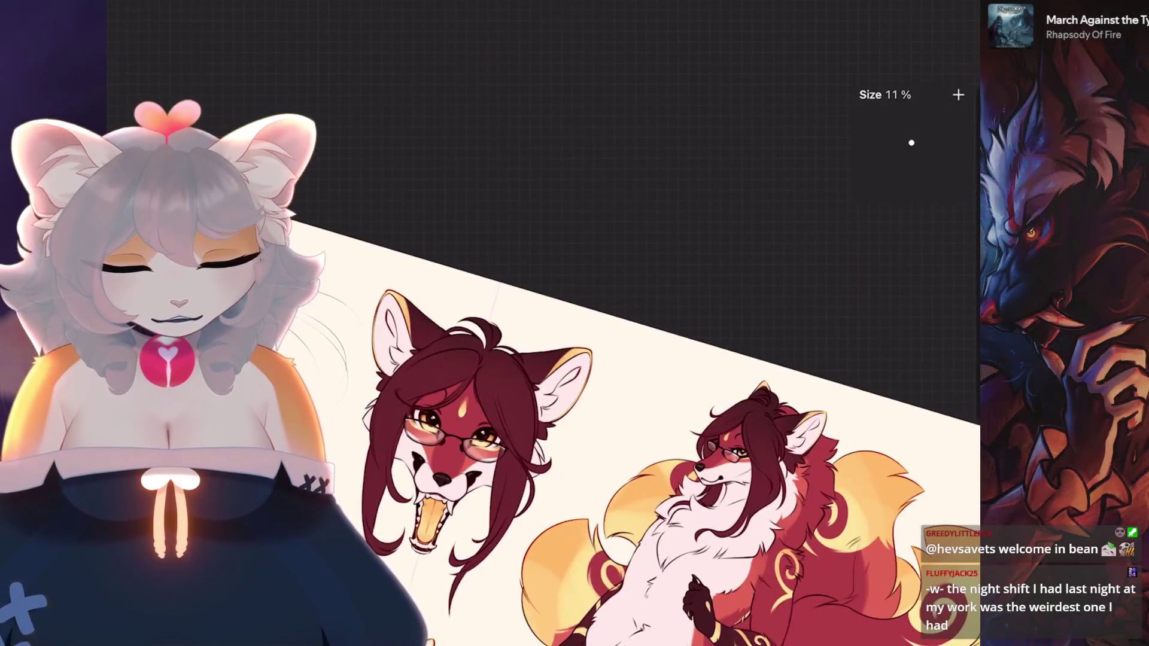
pyautogui.scroll(5, 742, 419)
pyautogui.scroll(-2, 575, 323)
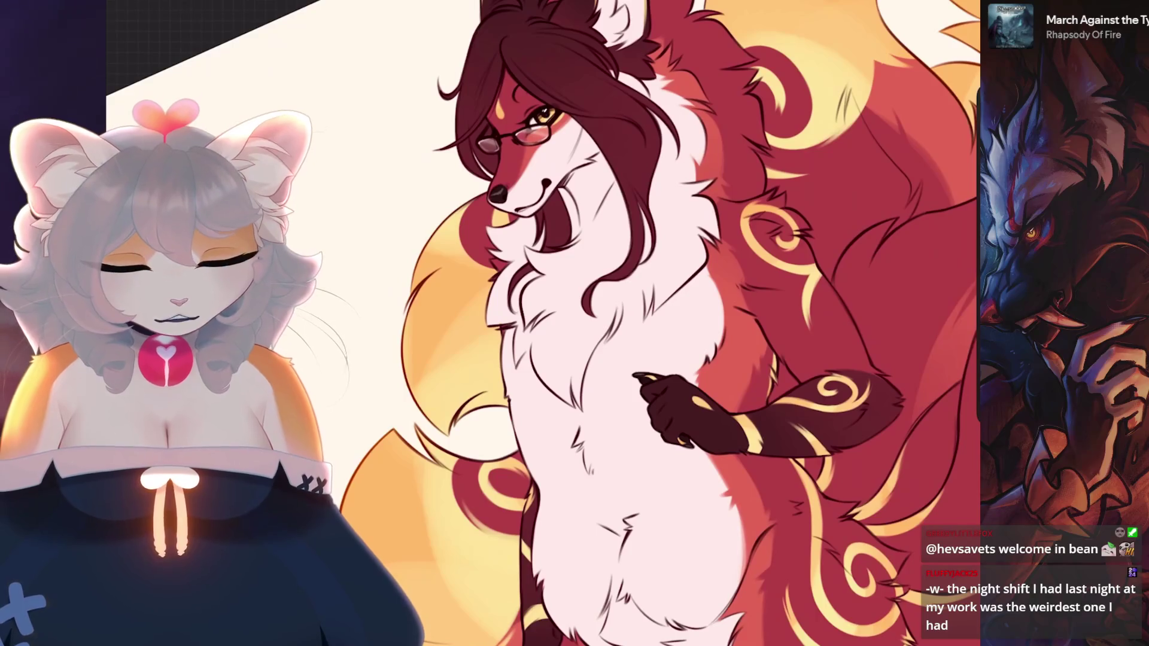
pyautogui.scroll(-3, 575, 324)
pyautogui.scroll(-3, 575, 323)
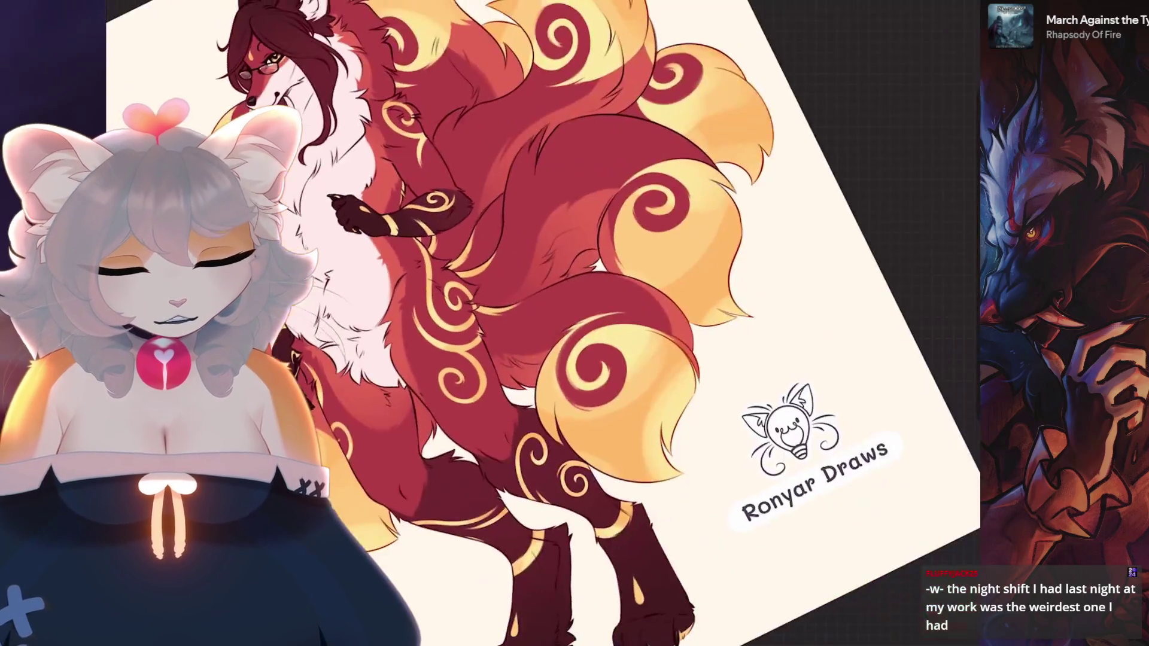
pyautogui.scroll(-3, 574, 323)
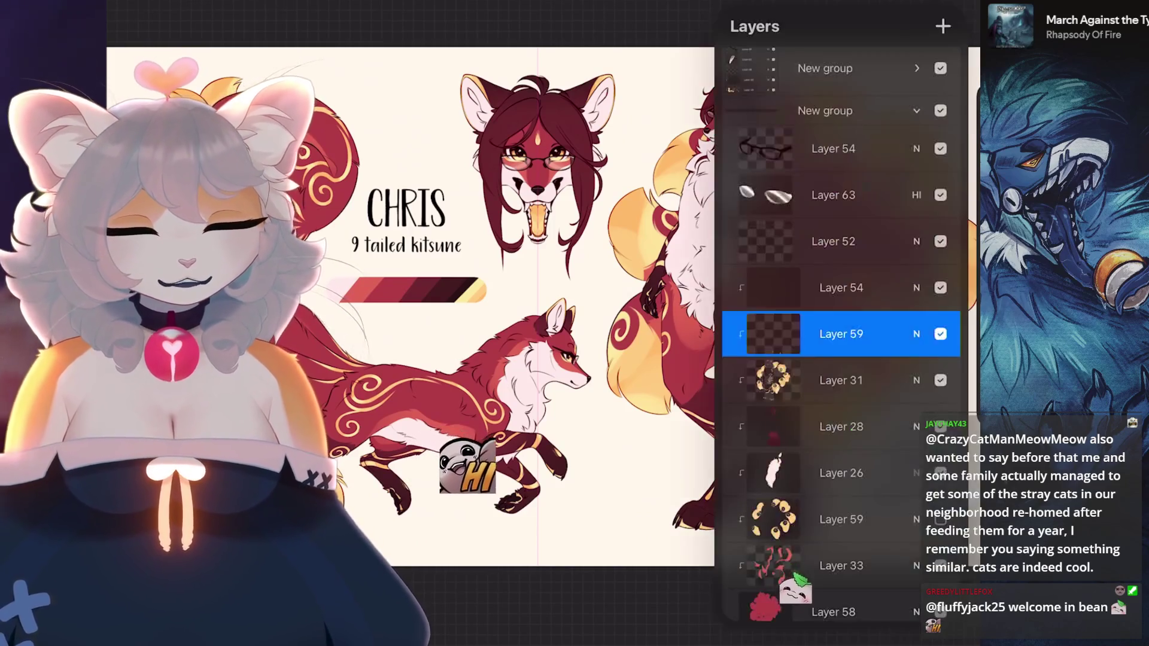
# - Collapse the expanded group, show the hidden curled-fox group, and select Layer 40
pyautogui.scroll(-10, 838, 335)
pyautogui.scroll(15, 838, 335)
pyautogui.scroll(-3, 837, 335)
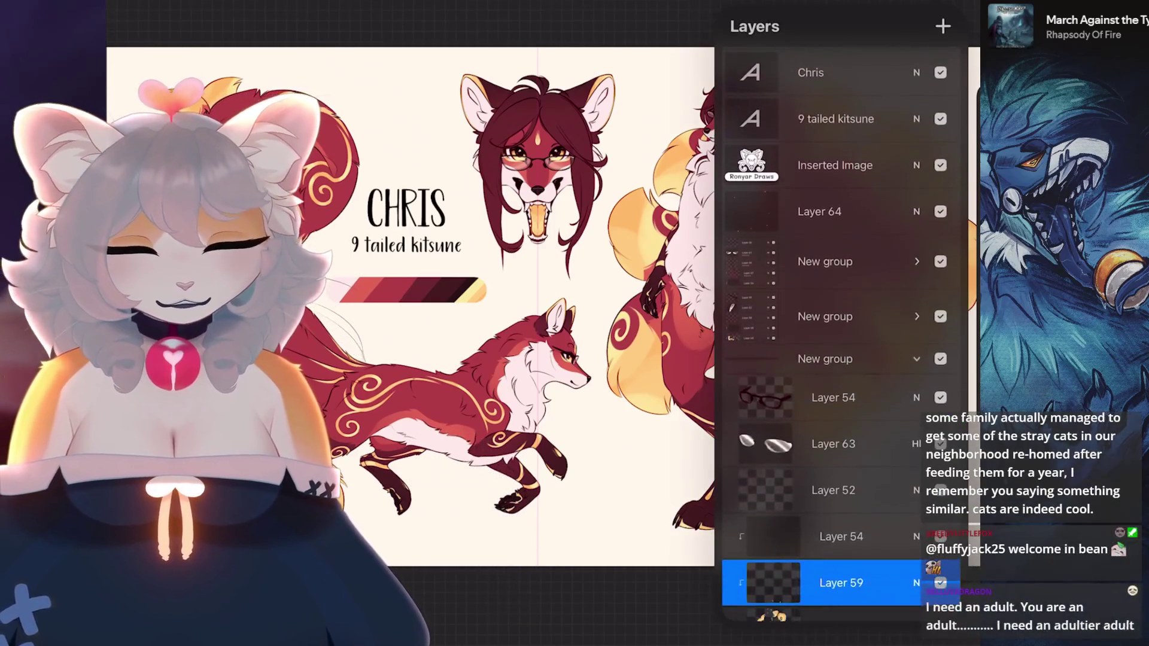
pyautogui.click(915, 369)
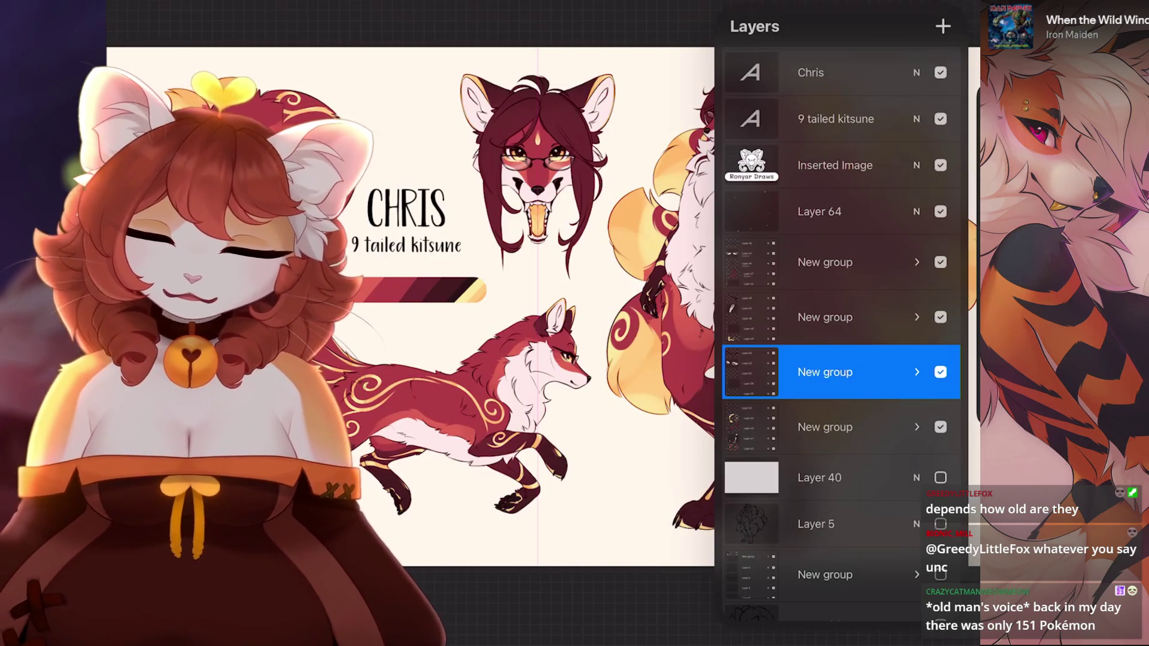
pyautogui.click(941, 575)
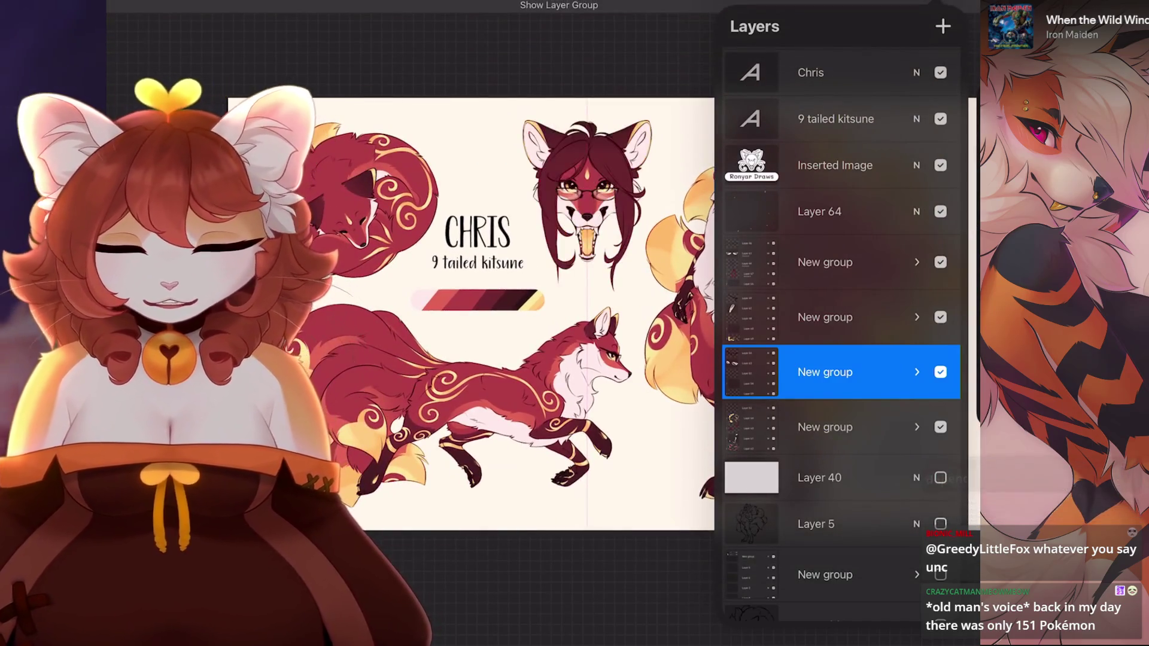
pyautogui.moveTo(459, 230); pyautogui.dragTo(350, 200)
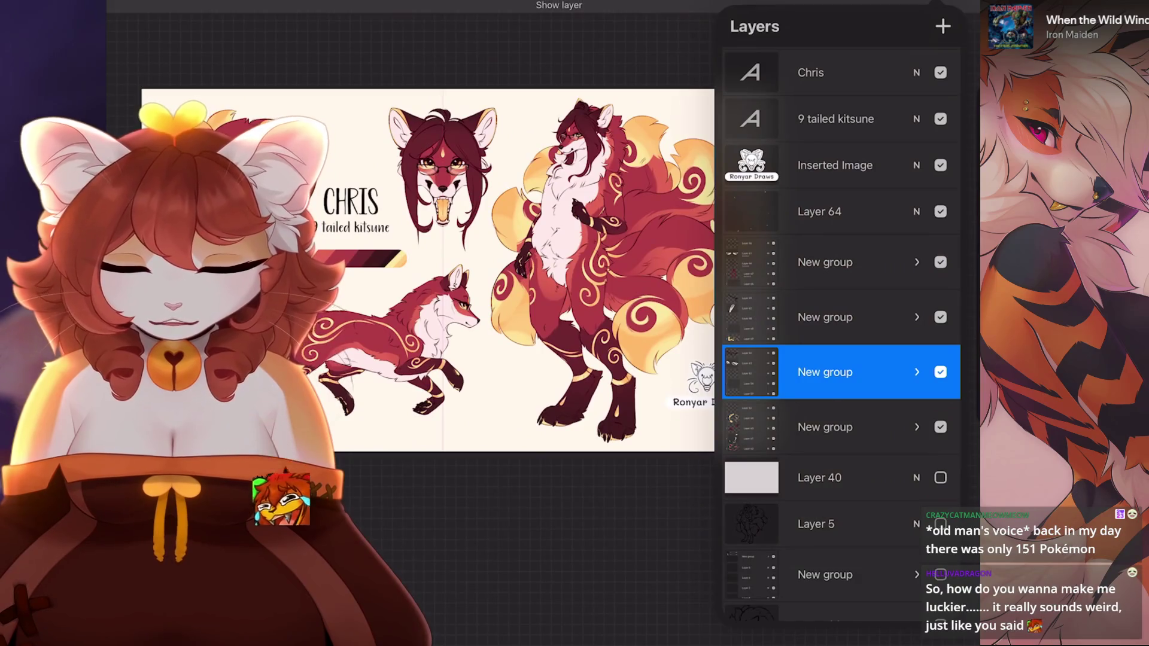
pyautogui.scroll(-2, 841, 323)
pyautogui.click(820, 378)
# - Make Layer 40 visible and duplicate it
pyautogui.click(940, 379)
pyautogui.click(940, 379)
pyautogui.click(940, 379)
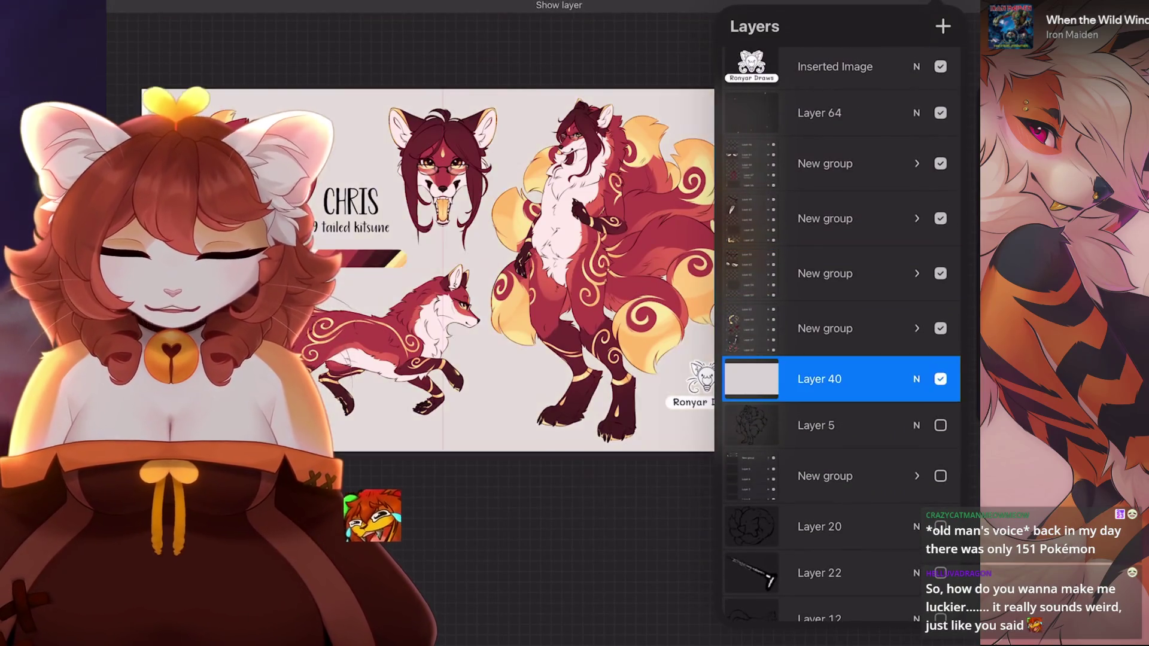
pyautogui.moveTo(868, 379); pyautogui.dragTo(754, 378)
pyautogui.click(929, 378)
pyautogui.hotkey('ctrl', 'z')
# - ColorDrop orange onto the copy and resize it into a panel behind the standing fox
pyautogui.click(952, 7)
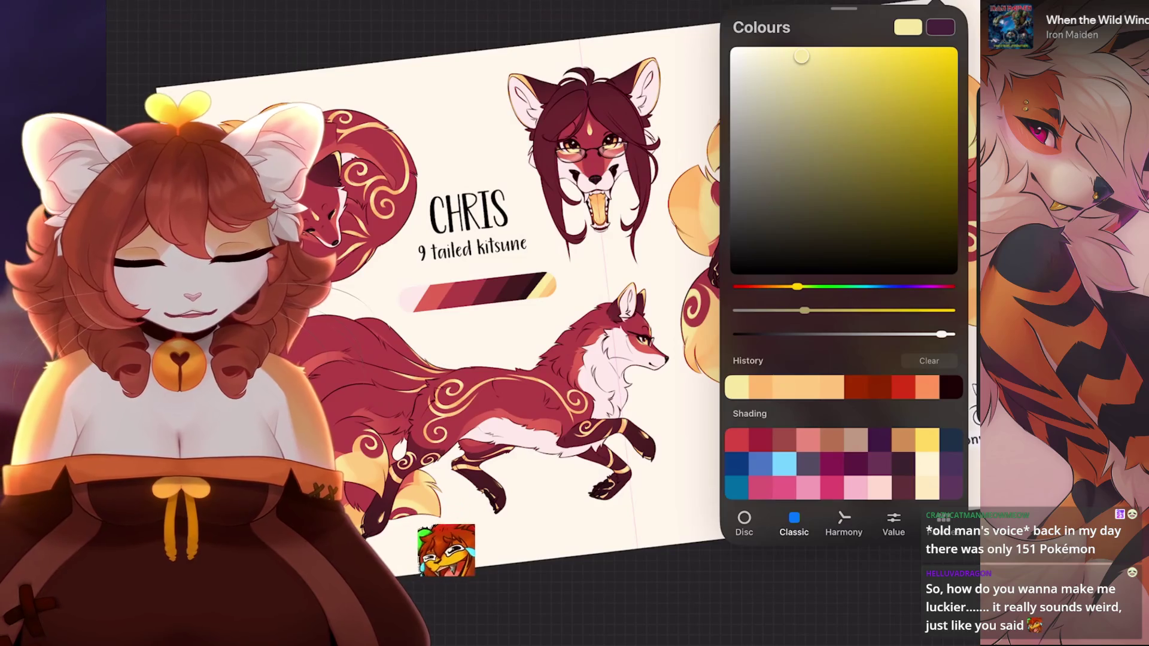
pyautogui.moveTo(908, 27); pyautogui.dragTo(538, 150)
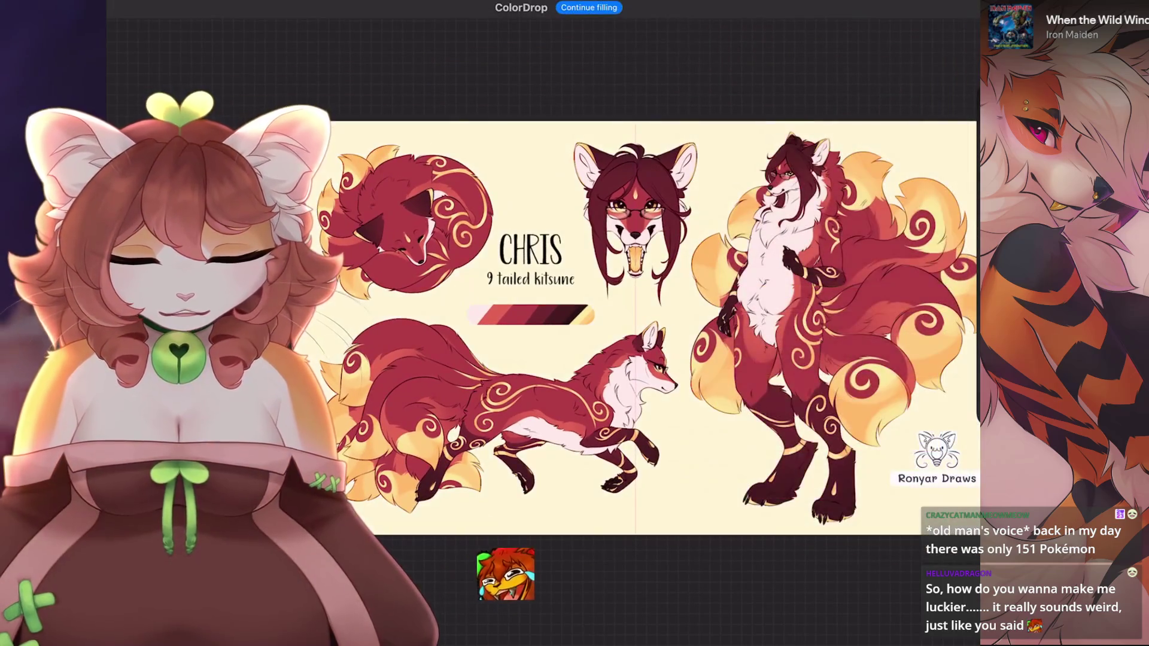
pyautogui.click(952, 7)
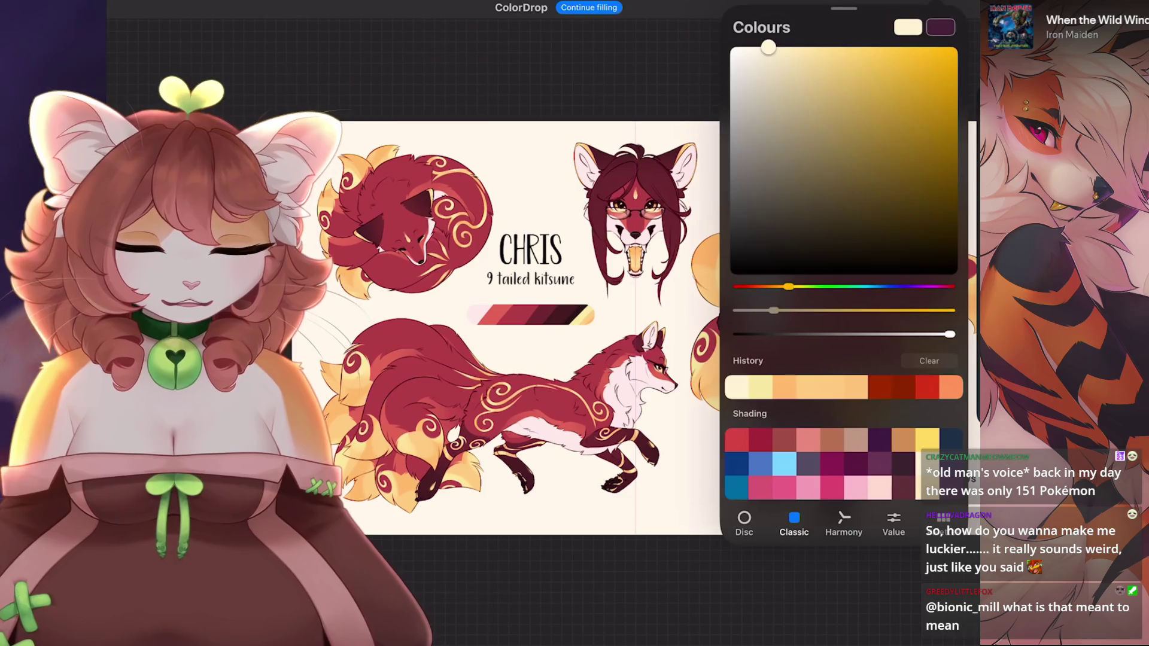
pyautogui.click(659, 149)
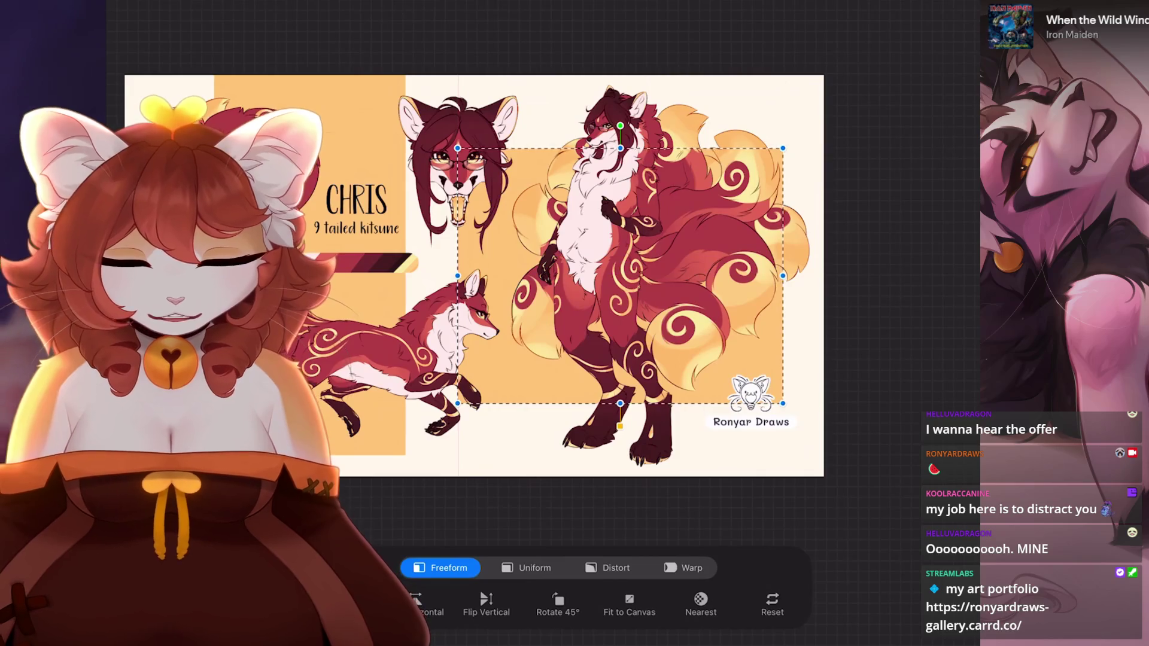
pyautogui.moveTo(783, 404); pyautogui.dragTo(813, 335)
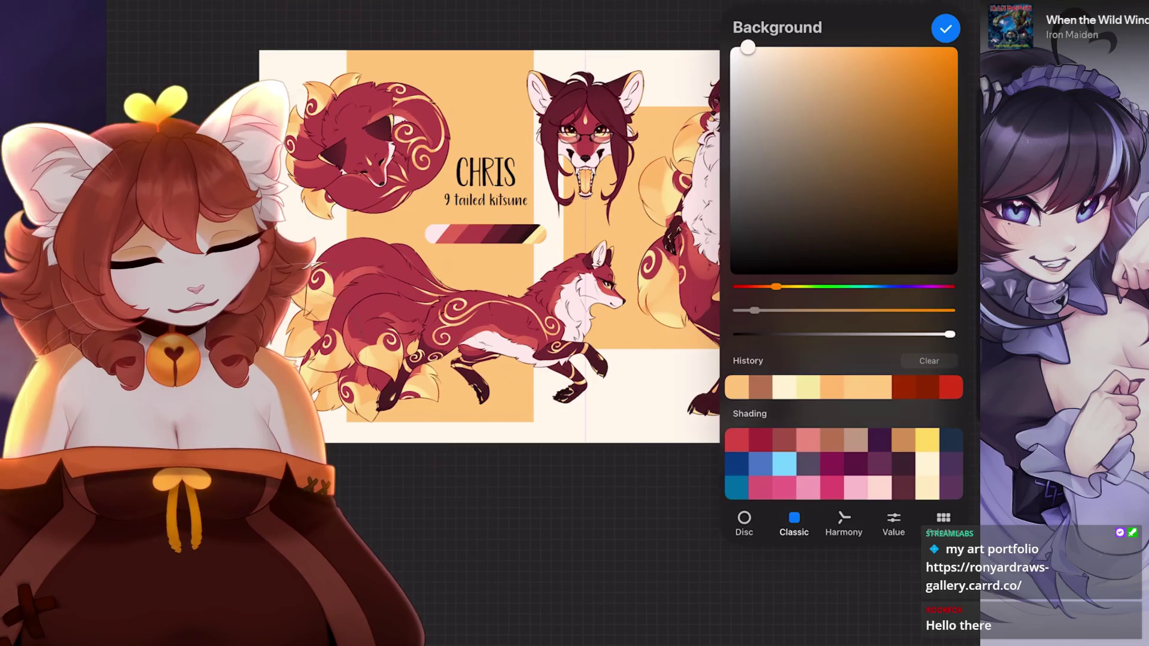
# - Slightly desaturate the cream background colour, then select Layer 14 holding the palette bar
pyautogui.moveTo(755, 311); pyautogui.dragTo(747, 310)
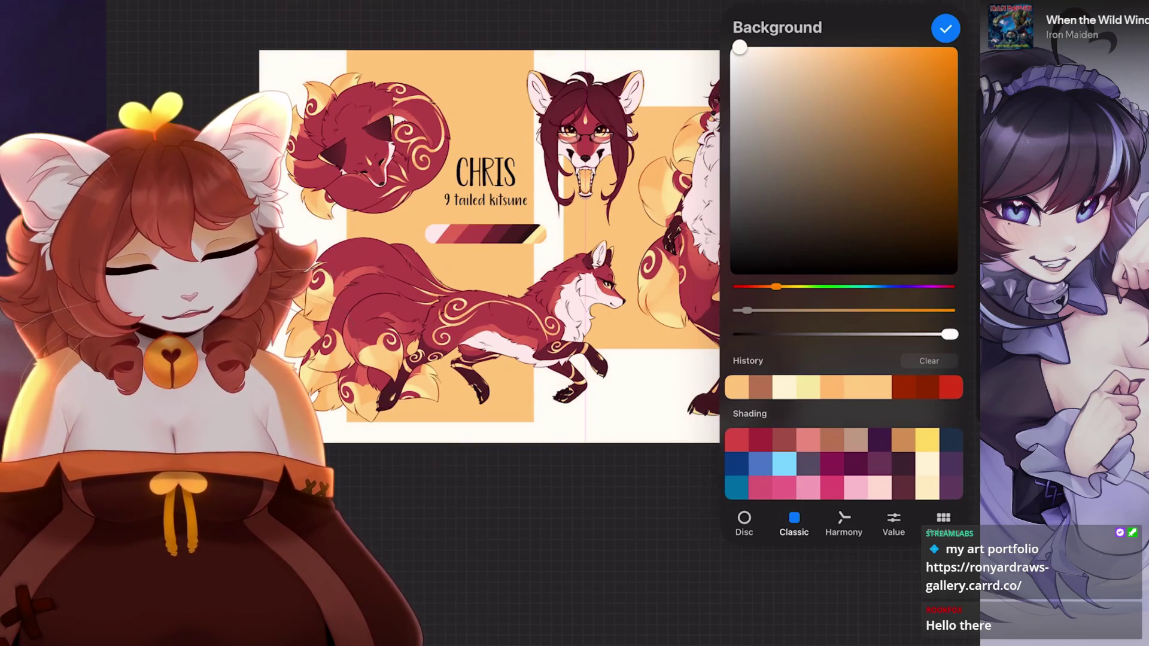
pyautogui.click(945, 28)
pyautogui.press('l')
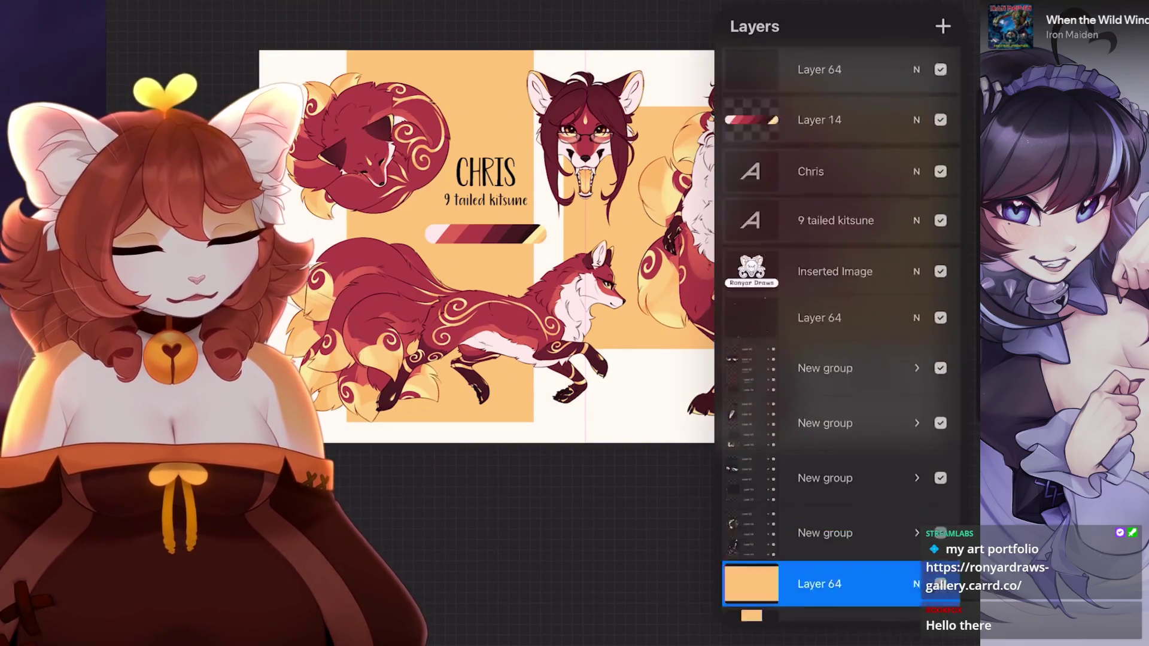
pyautogui.click(819, 348)
pyautogui.click(819, 162)
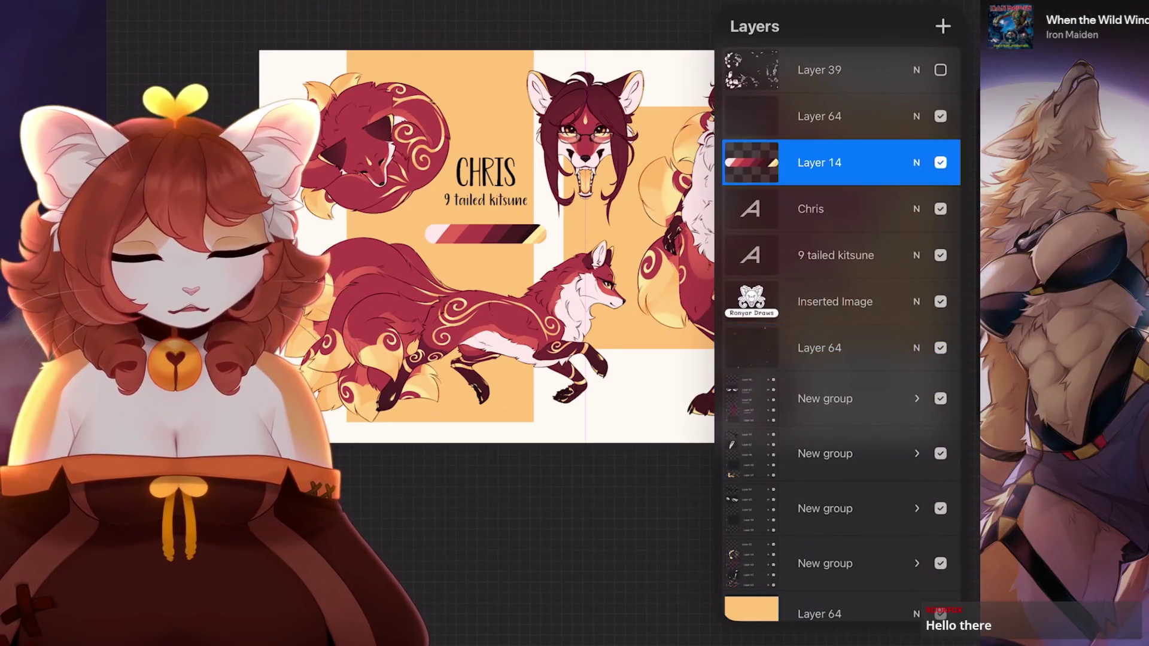
pyautogui.scroll(5, 292, 173)
pyautogui.scroll(-5, 545, 323)
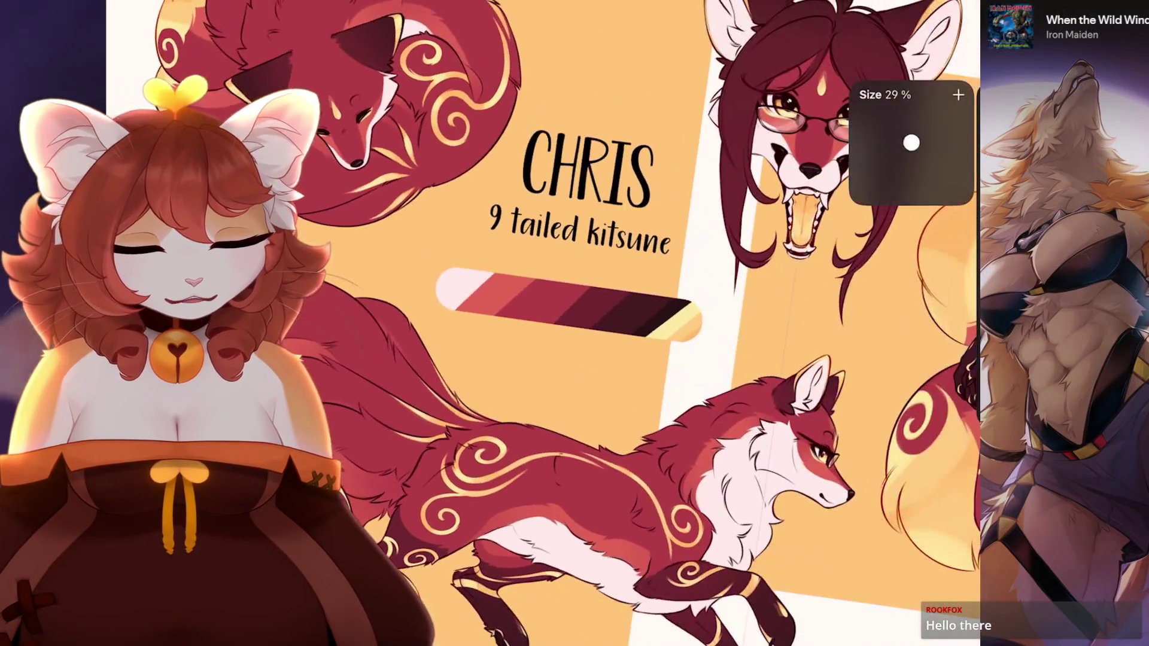
# - Pick up the yellow background colour and paint a warm yellow stripe onto the palette bar's right end
pyautogui.scroll(5, 599, 240)
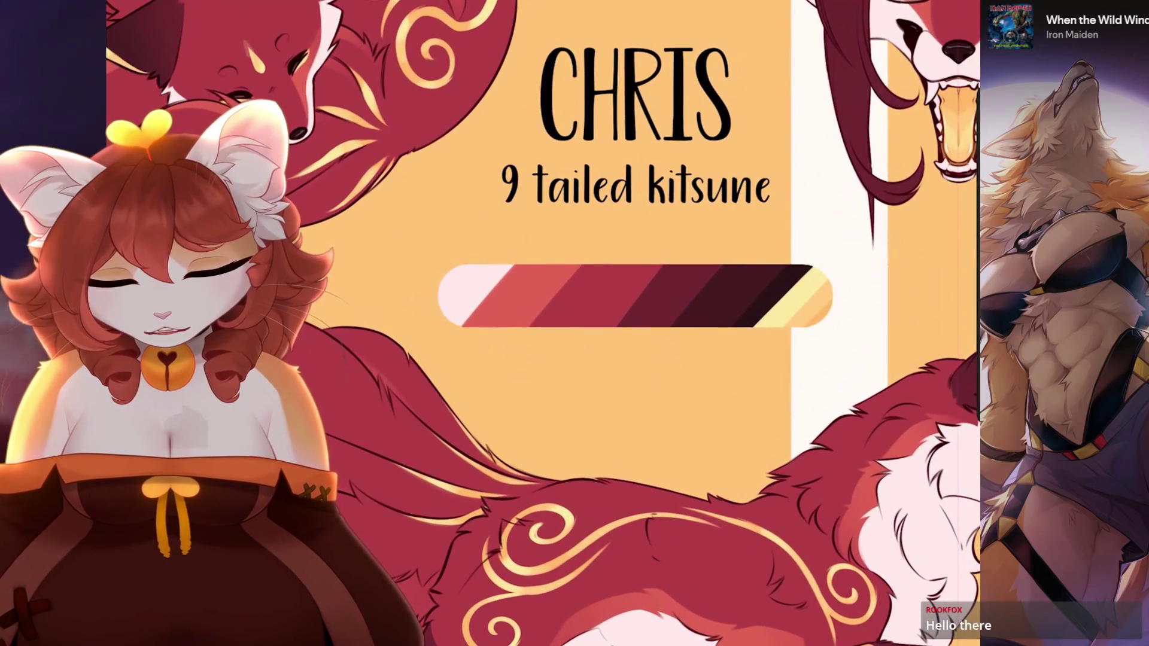
pyautogui.scroll(1, 515, 326)
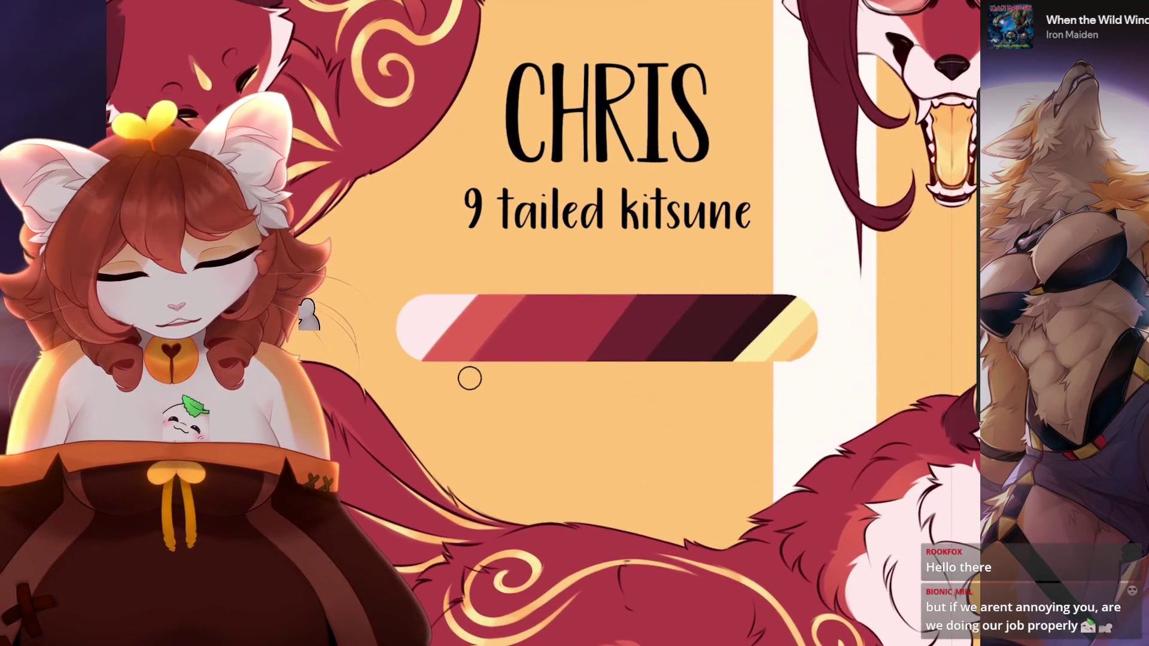
pyautogui.scroll(-1, 466, 377)
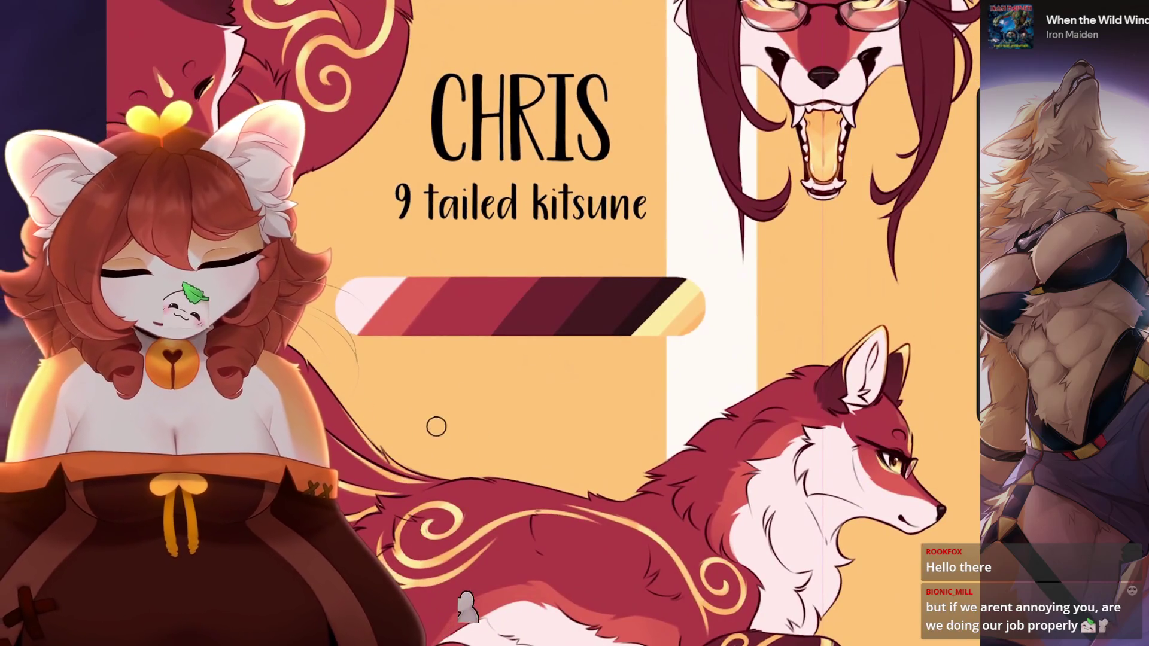
pyautogui.scroll(-1, 435, 419)
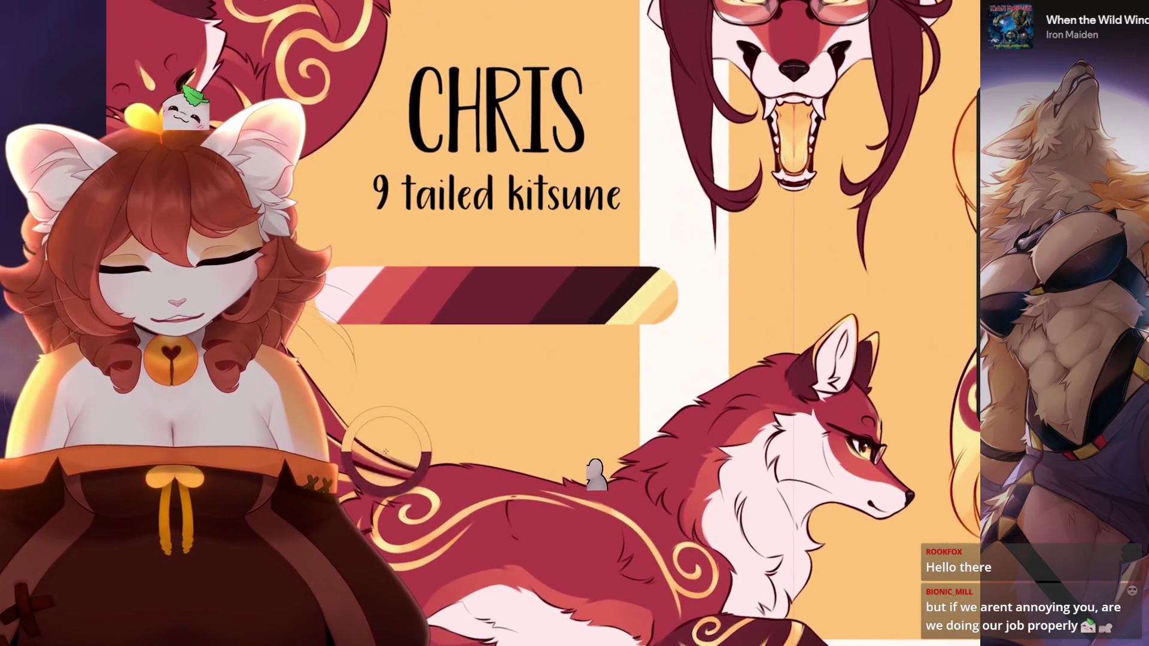
pyautogui.scroll(-1, 435, 419)
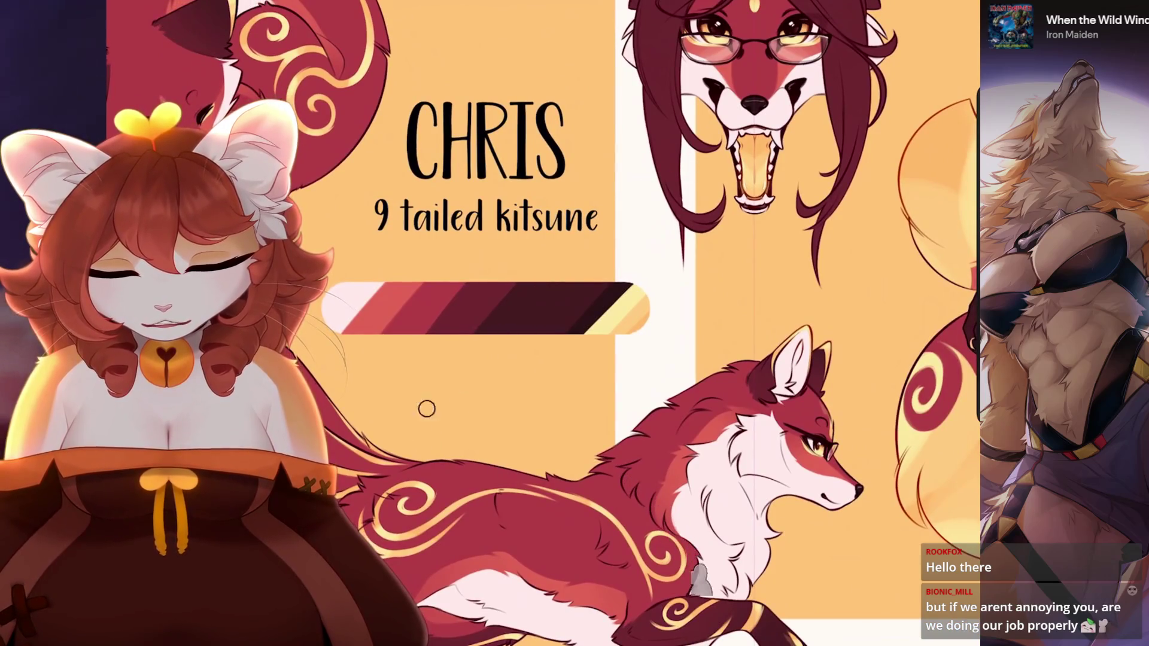
pyautogui.keyDown('alt'); pyautogui.click(598, 307); pyautogui.keyUp('alt')
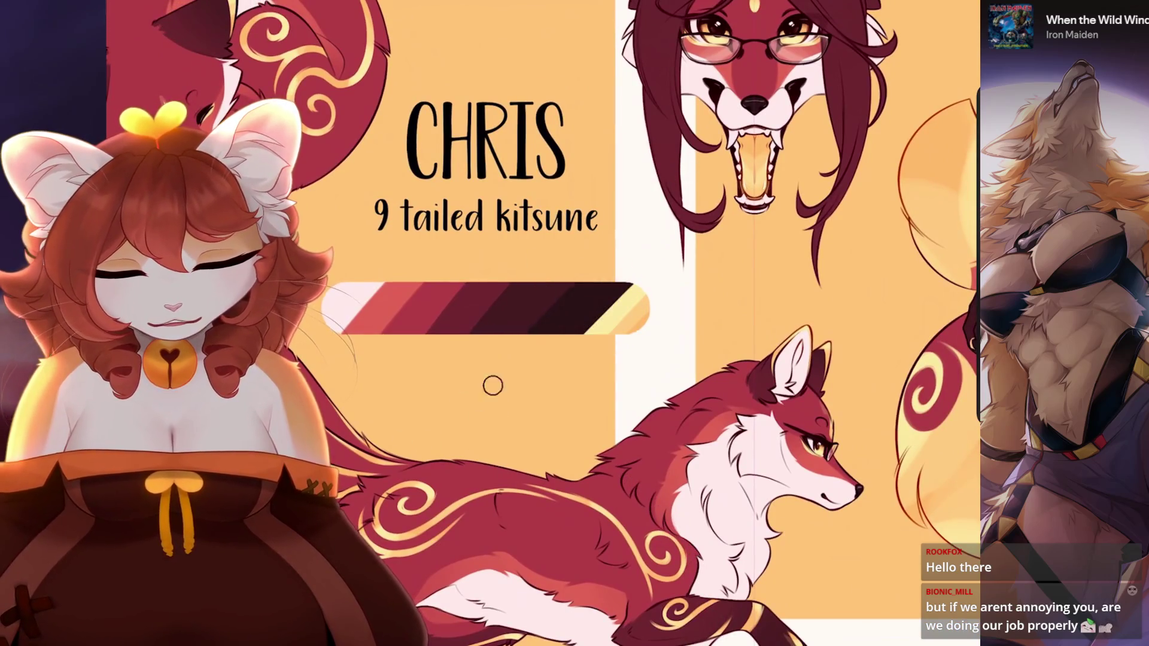
pyautogui.keyDown('alt'); pyautogui.click(460, 411); pyautogui.keyUp('alt')
pyautogui.moveTo(633, 308); pyautogui.dragTo(565, 308)
# - Re-sample the background yellow and compare it with the new stripe at the palette's end
pyautogui.keyDown('alt'); pyautogui.click(495, 411); pyautogui.keyUp('alt')
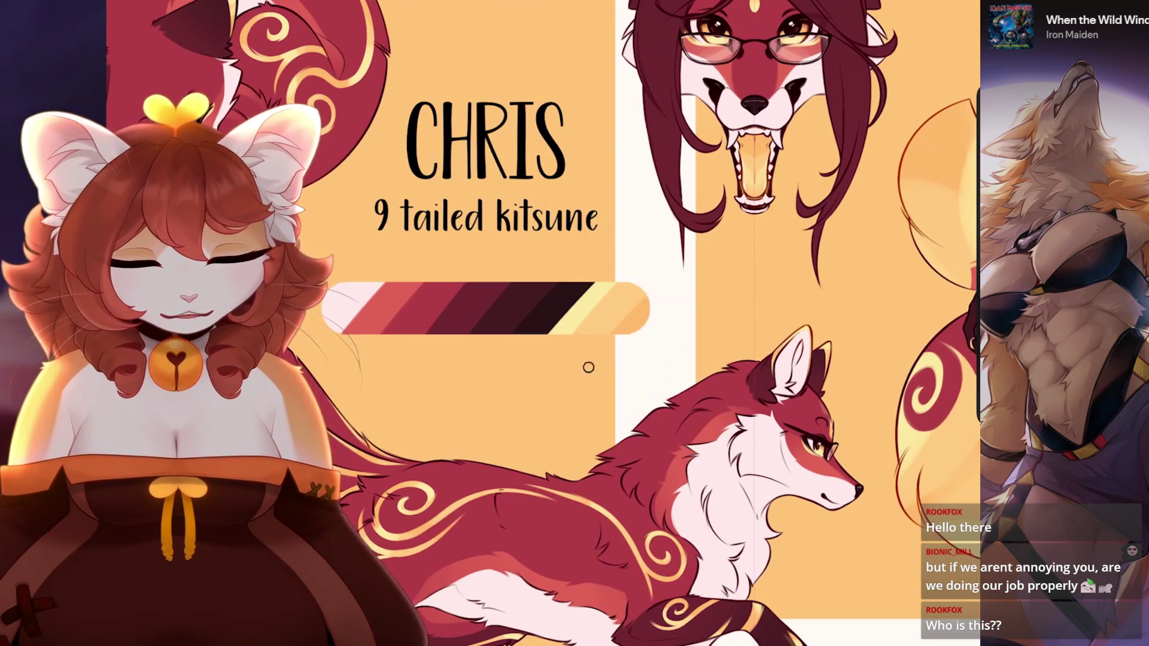
pyautogui.keyDown('alt'); pyautogui.click(553, 398); pyautogui.keyUp('alt')
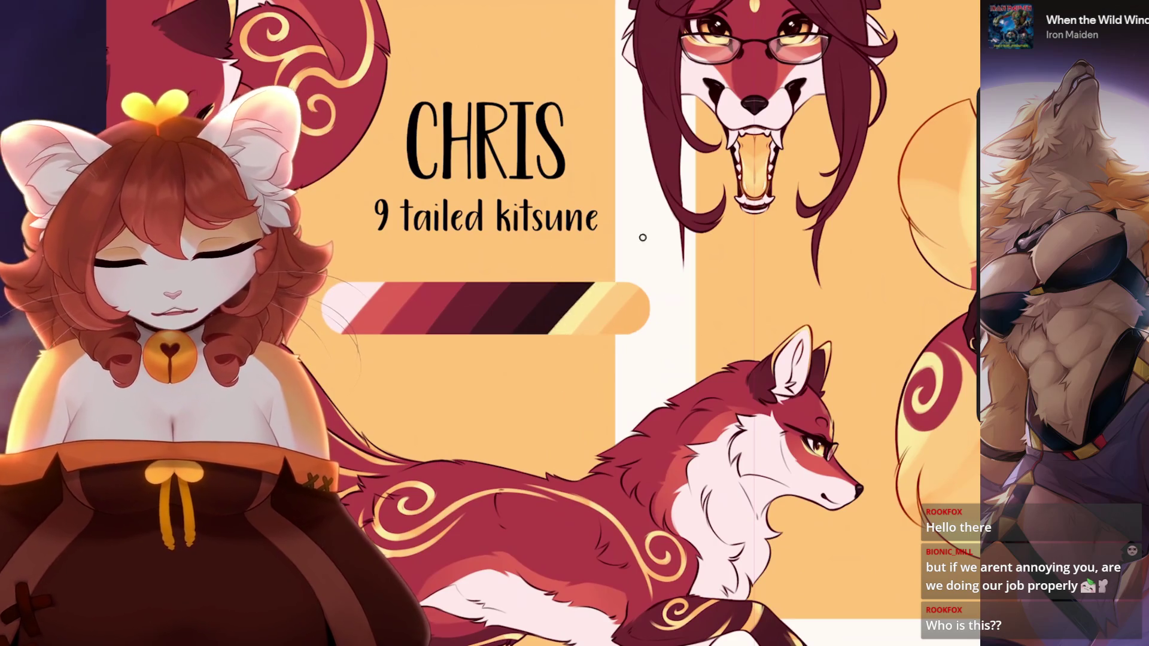
pyautogui.keyDown('alt'); pyautogui.click(600, 312); pyautogui.keyUp('alt')
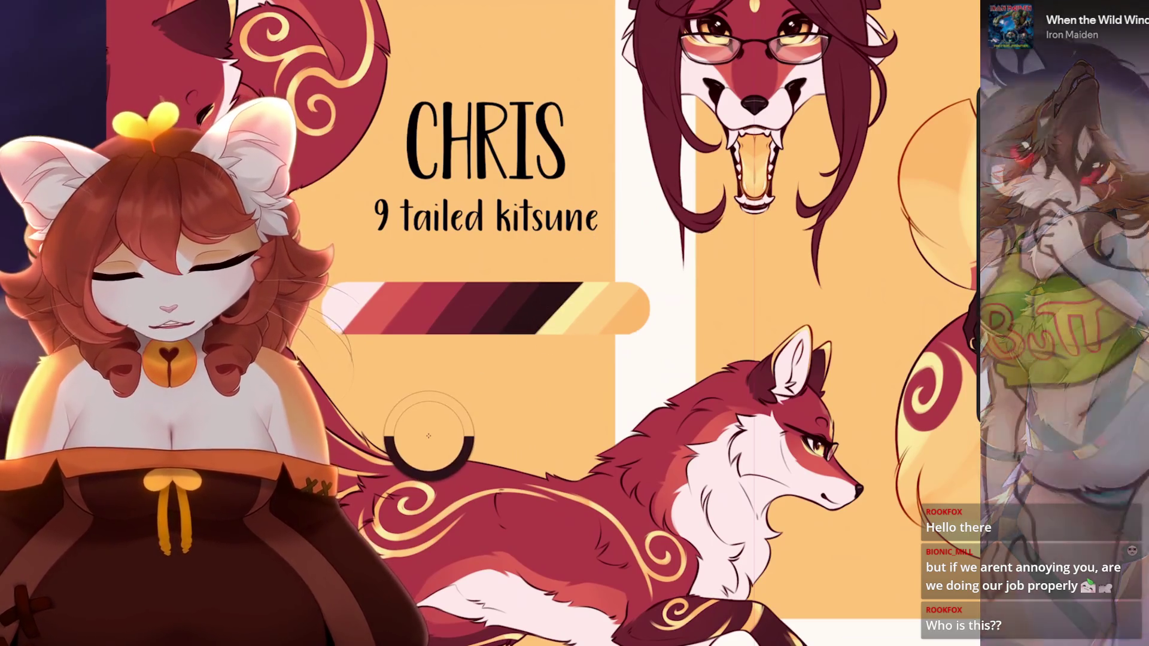
pyautogui.scroll(2, 538, 323)
pyautogui.keyDown('alt'); pyautogui.click(560, 332); pyautogui.keyUp('alt')
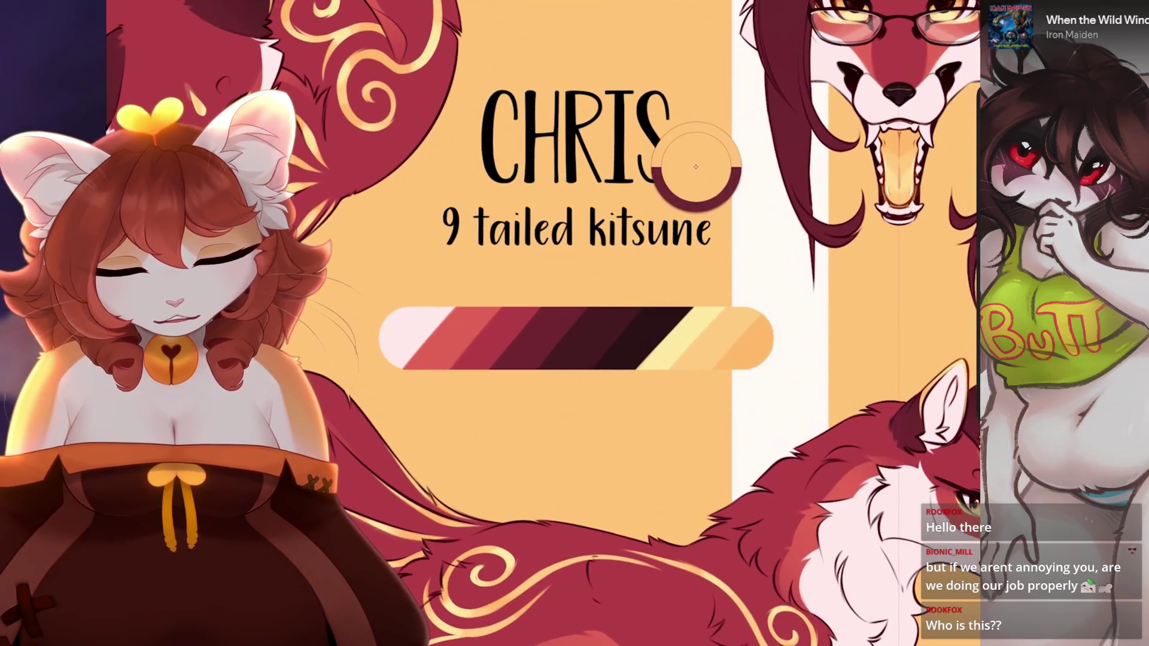
# - Fit the whole character sheet in view, sample the pale-yellow palette stripe, and recentre on the palette bar
pyautogui.scroll(1, 531, 264)
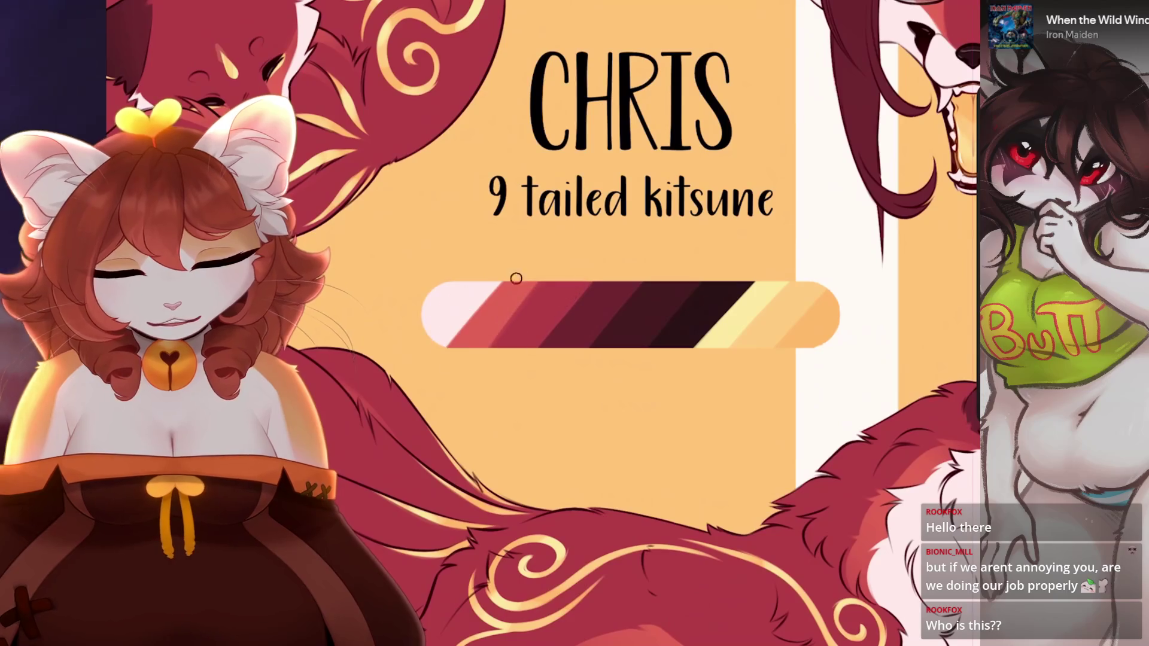
pyautogui.hotkey('ctrl', '0')
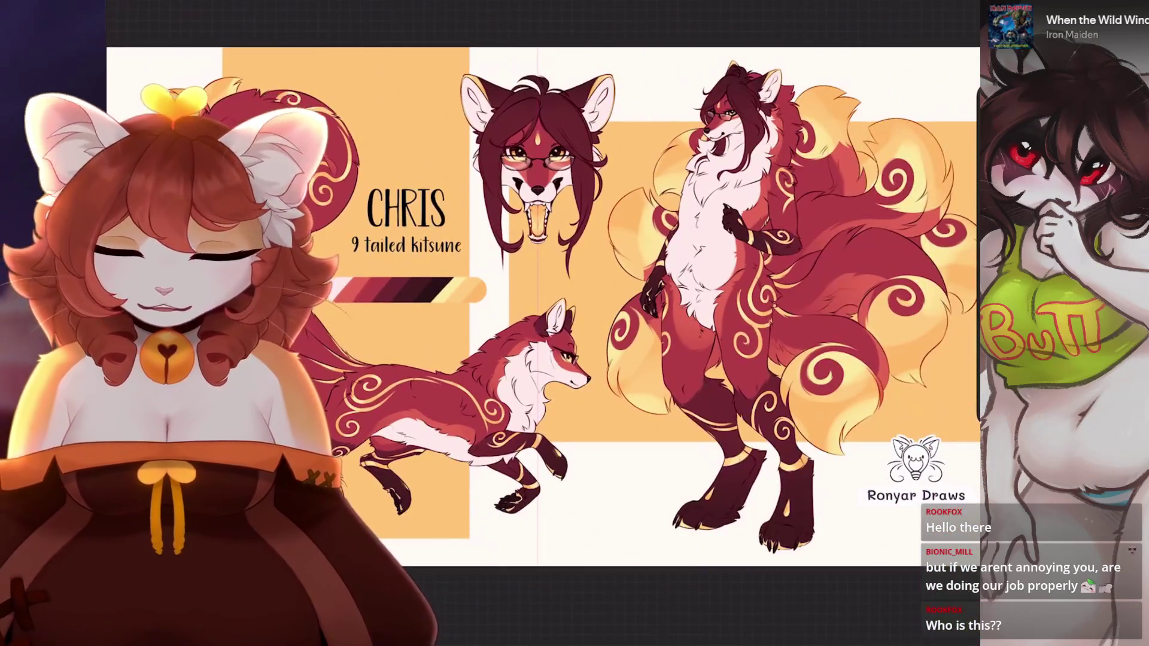
pyautogui.scroll(3, 448, 348)
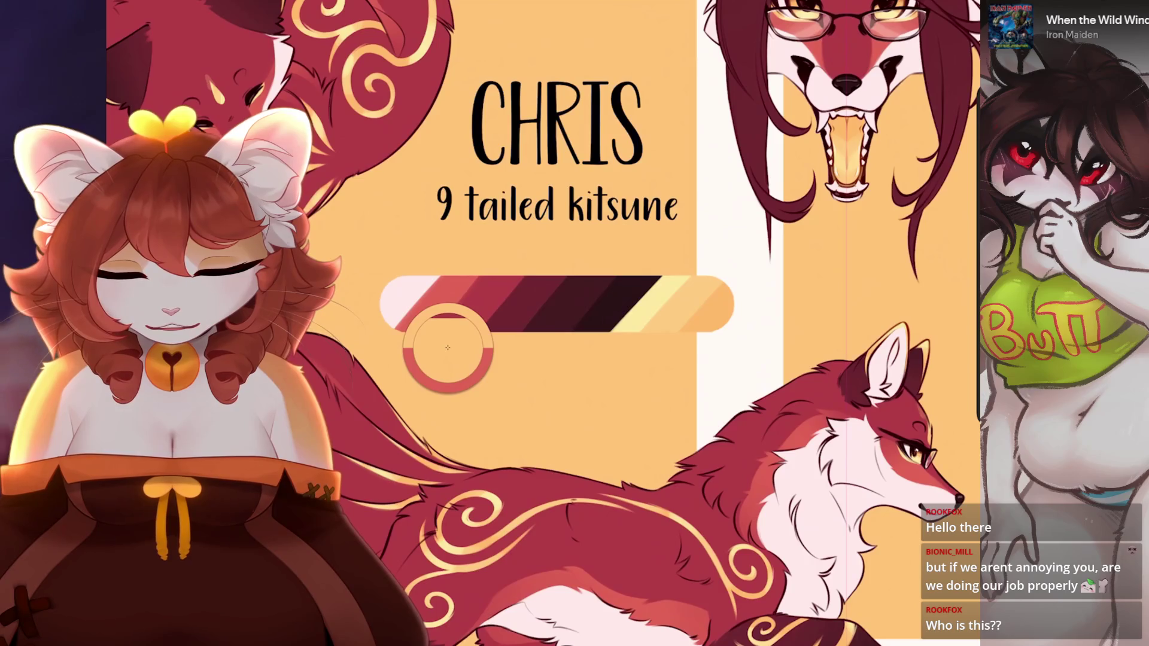
pyautogui.moveTo(448, 348); pyautogui.dragTo(645, 306)
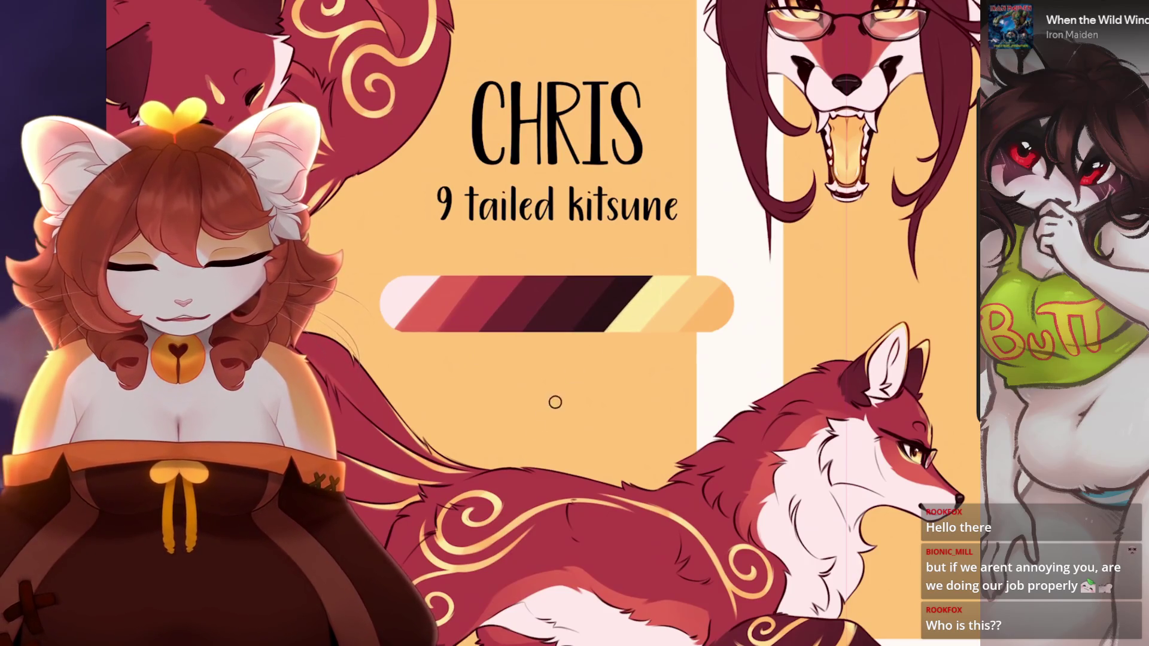
pyautogui.scroll(-1, 556, 402)
pyautogui.moveTo(538, 430); pyautogui.dragTo(598, 302)
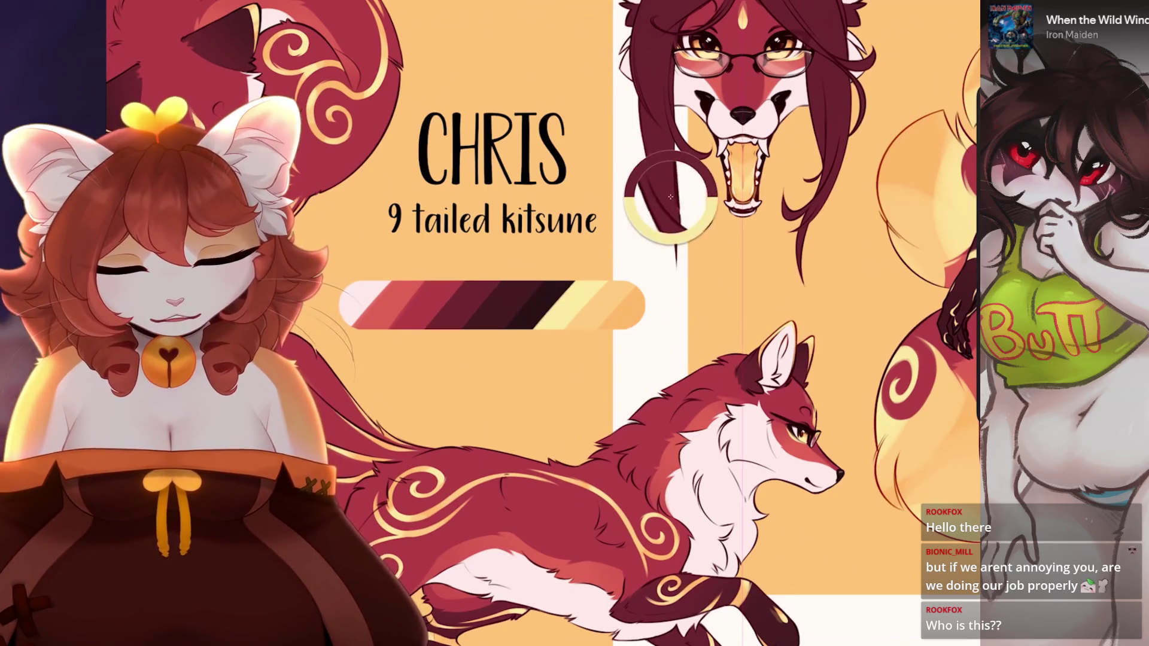
# - Check the tail area, fit the reference sheet in view, and show the layer list
pyautogui.scroll(2, 466, 413)
pyautogui.moveTo(449, 409)
pyautogui.mouseDown()
pyautogui.moveTo(488, 367)
pyautogui.moveTo(474, 392)
pyautogui.mouseUp()
pyautogui.scroll(2, 501, 424)
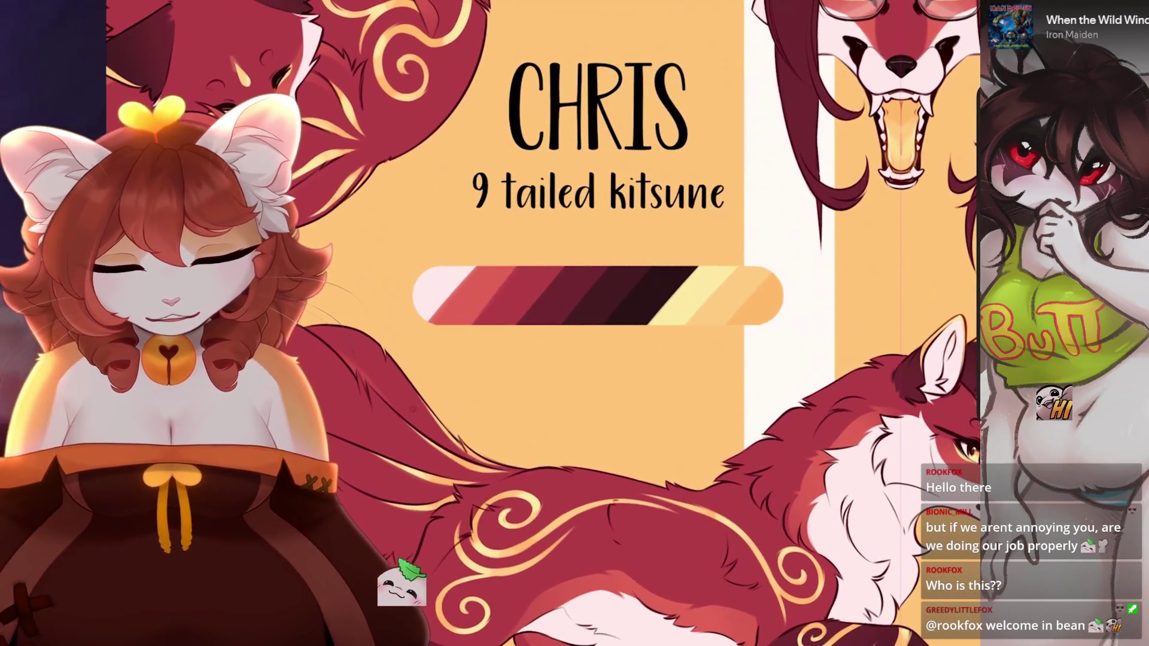
pyautogui.scroll(3, 598, 299)
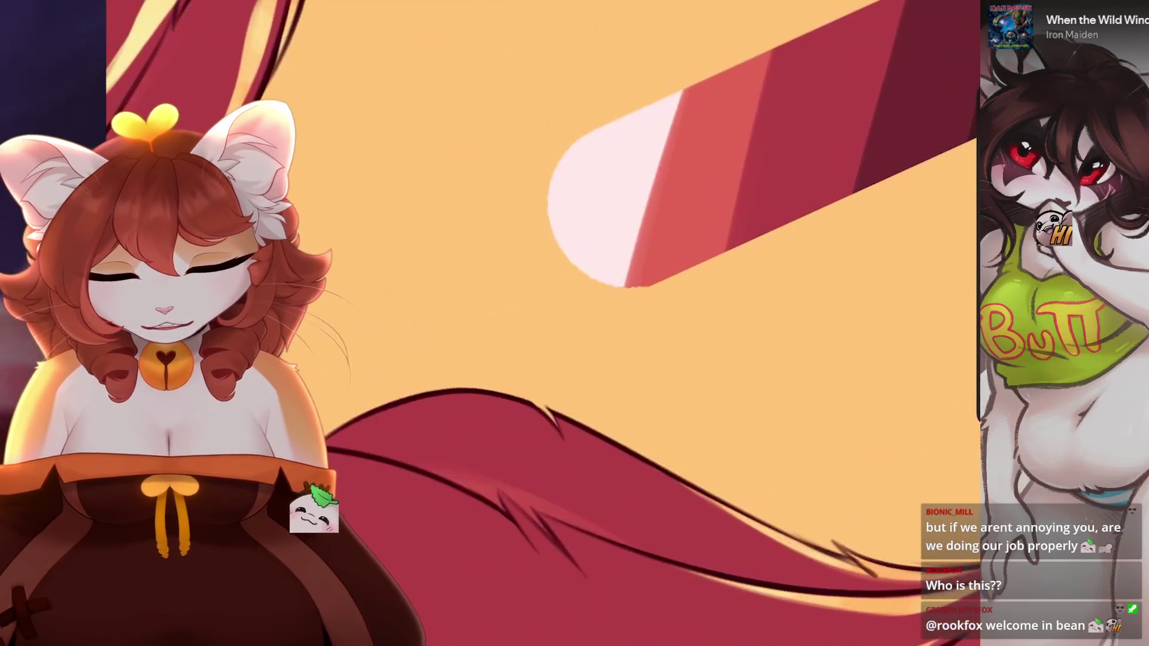
pyautogui.hotkey('ctrl', '0')
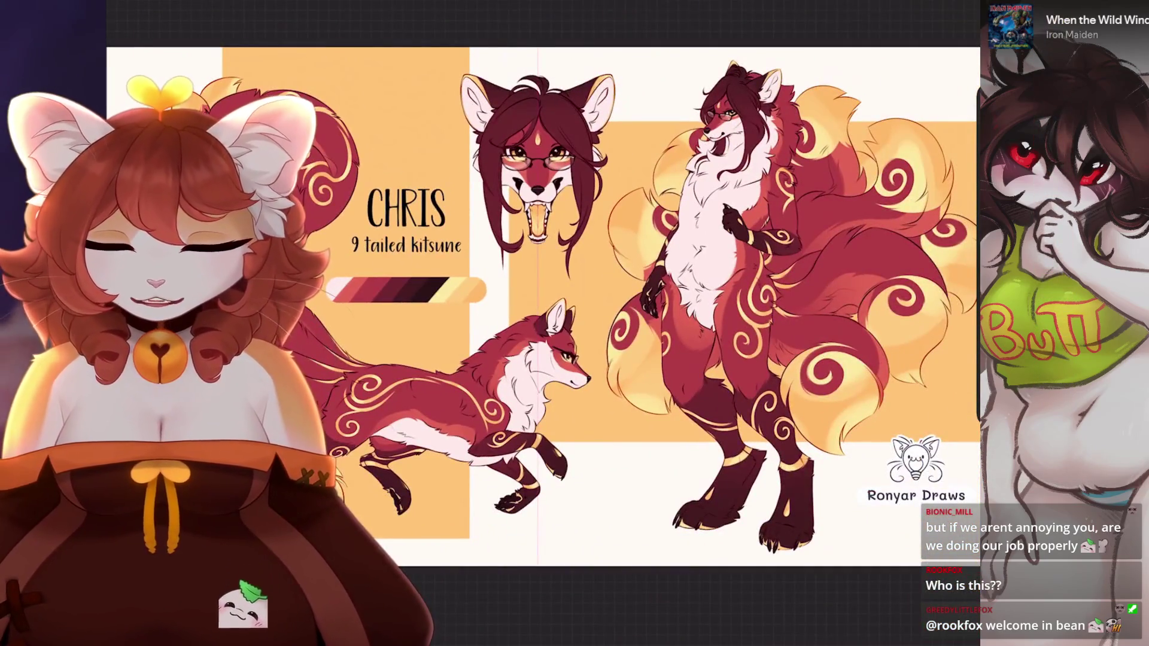
pyautogui.press('l')
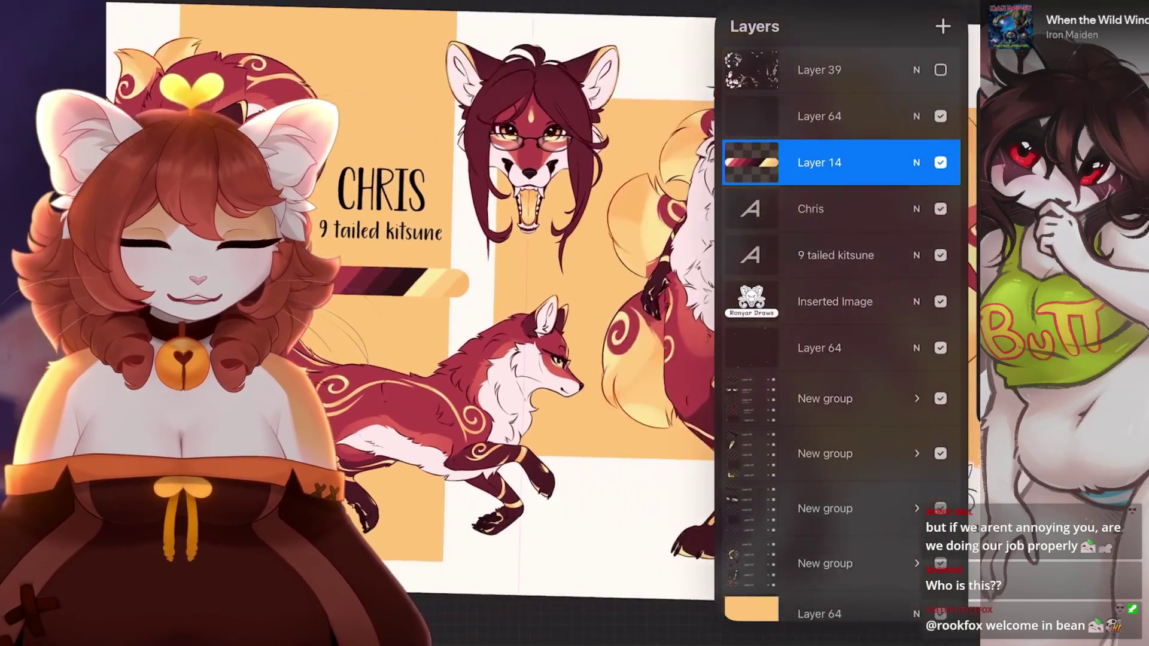
pyautogui.scroll(-2, 431, 317)
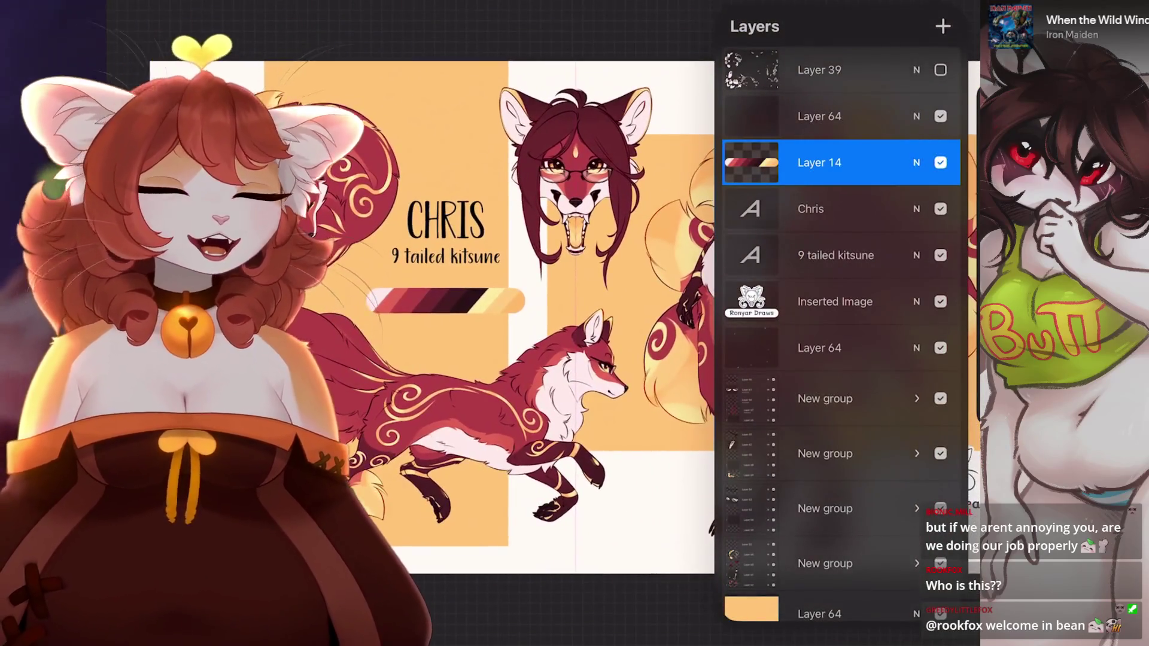